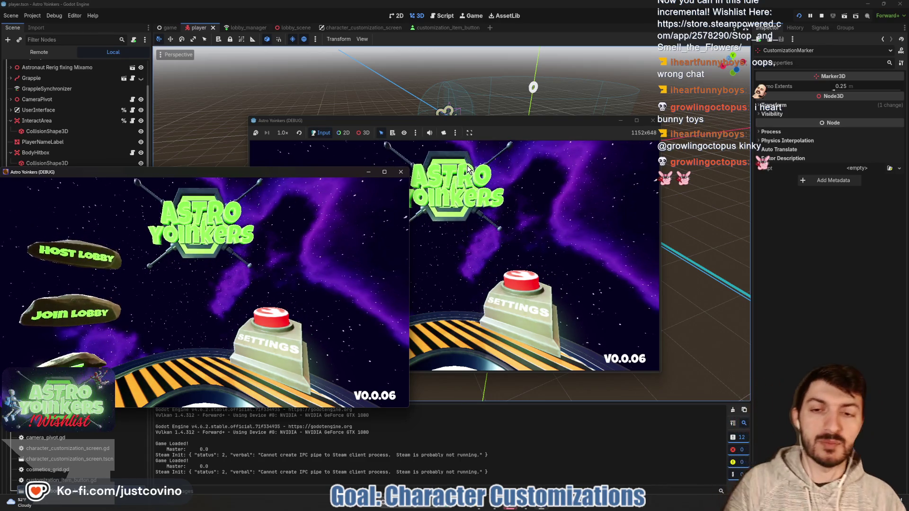
# - Host a lobby in the debug game and pick a lobby type to load in
pyautogui.click(400, 174)
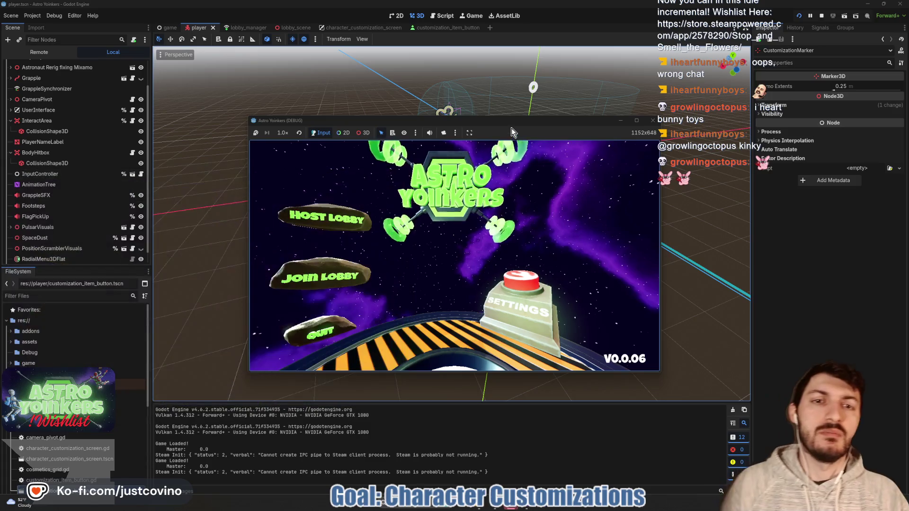
pyautogui.moveTo(511, 120); pyautogui.dragTo(482, 99)
pyautogui.click(263, 205)
pyautogui.click(402, 203)
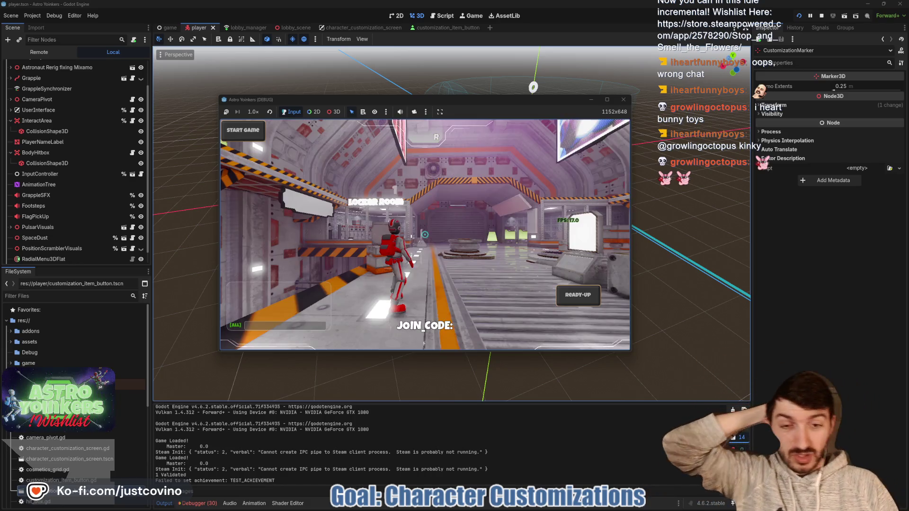
# - Run the astronaut into the locker room, open customization with E, then stop the game
pyautogui.press('w')
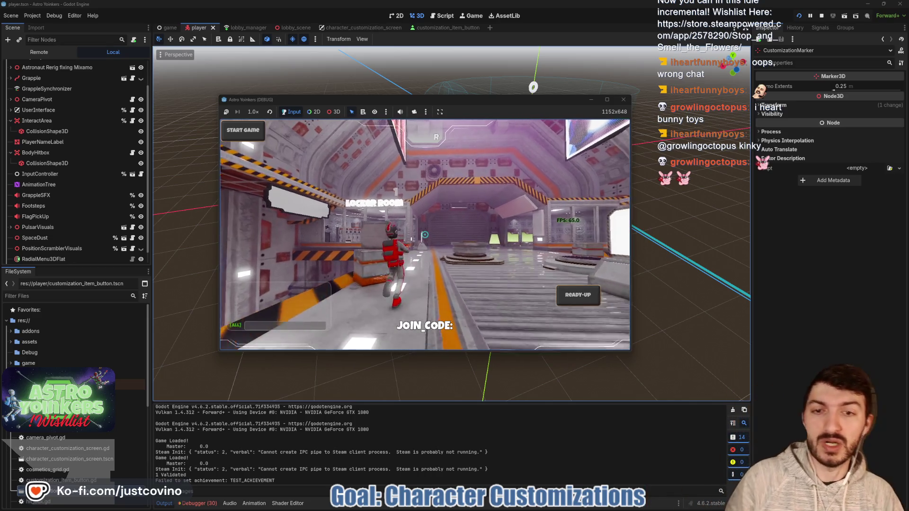
pyautogui.press('w')
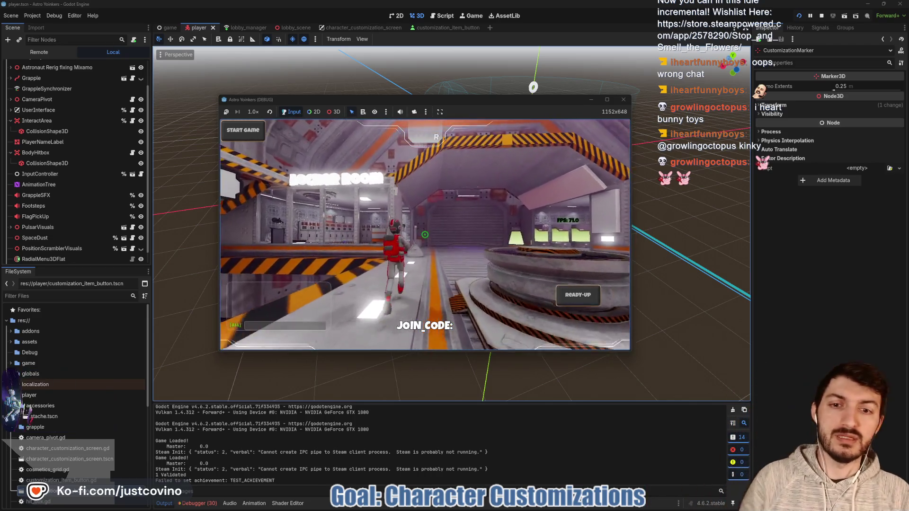
pyautogui.press('w')
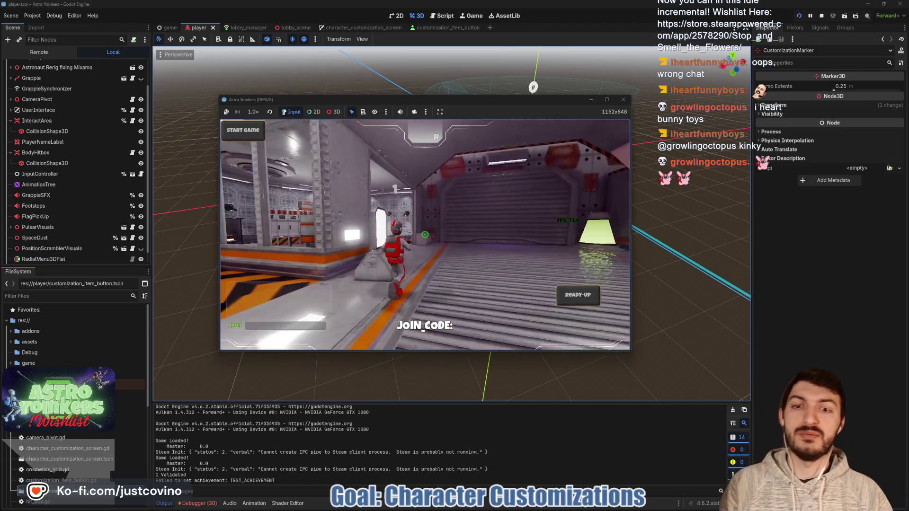
pyautogui.press('w')
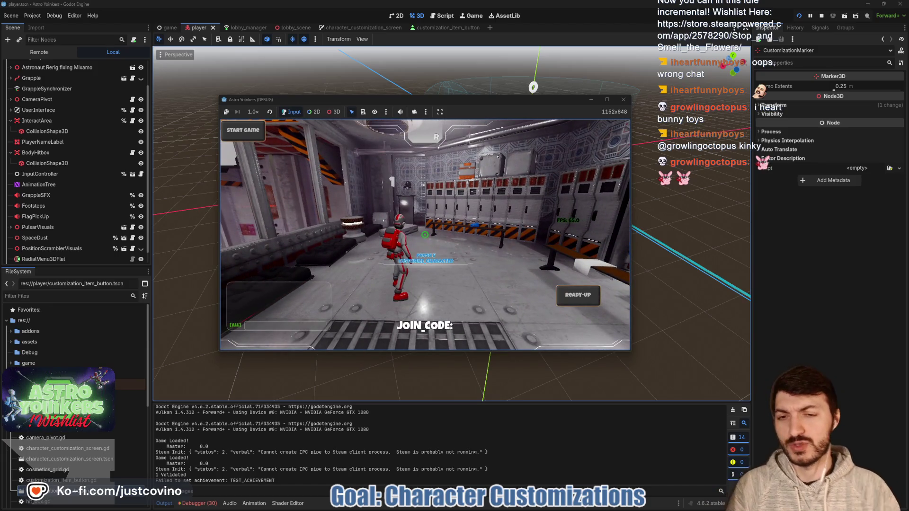
pyautogui.press('w')
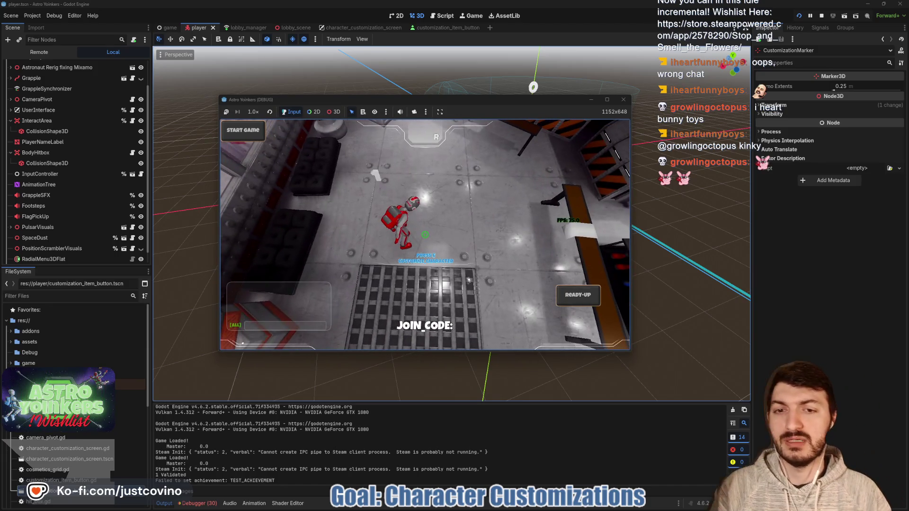
pyautogui.press('e')
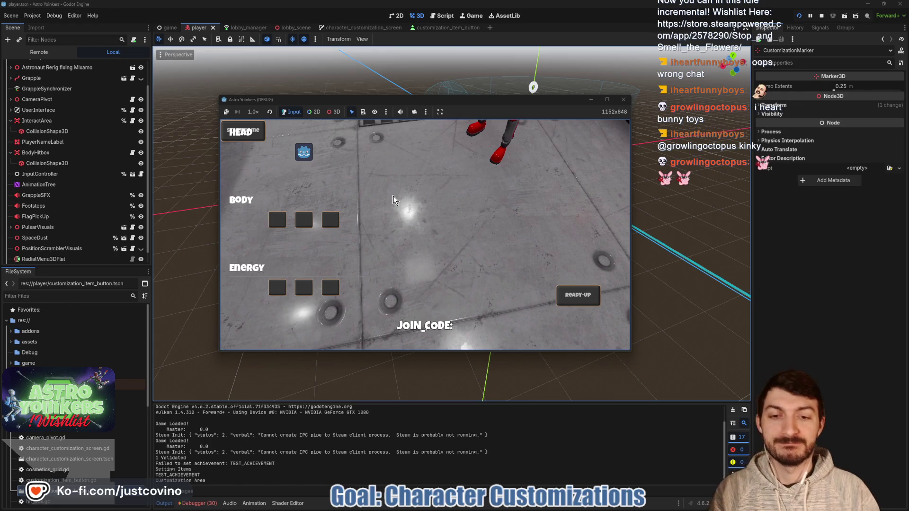
pyautogui.click(823, 10)
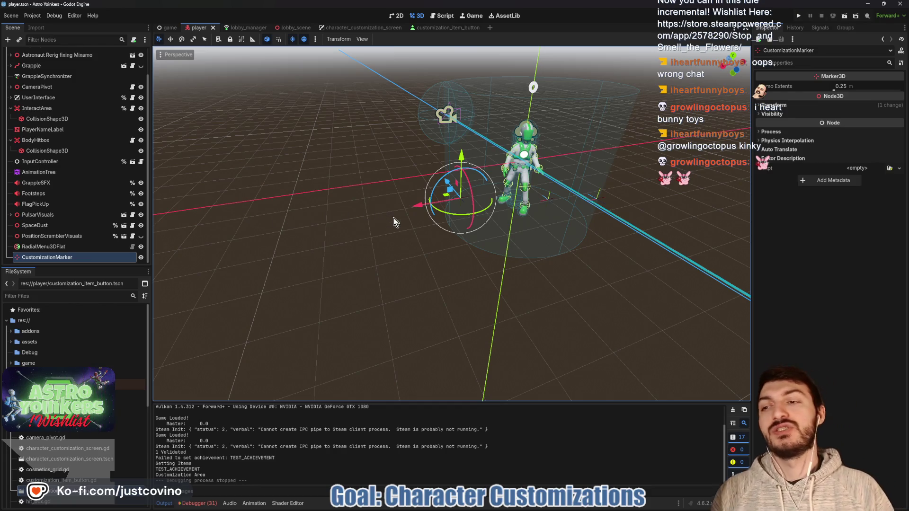
# - Tick Top Level under Transform for CustomizationMarker and save the player scene with Ctrl+S
pyautogui.moveTo(371, 203)
pyautogui.mouseDown()
pyautogui.moveTo(368, 231)
pyautogui.moveTo(319, 231)
pyautogui.moveTo(300, 242)
pyautogui.moveTo(368, 236)
pyautogui.moveTo(383, 244)
pyautogui.mouseUp()
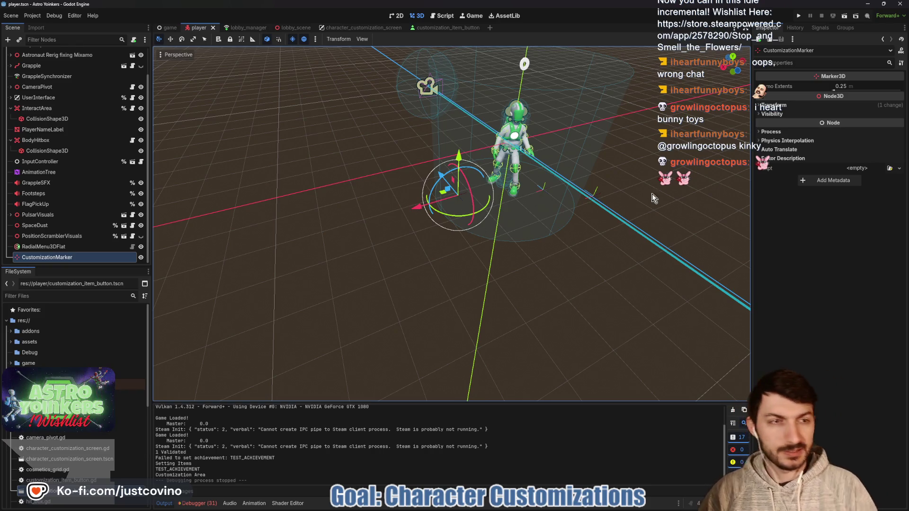
pyautogui.click(783, 106)
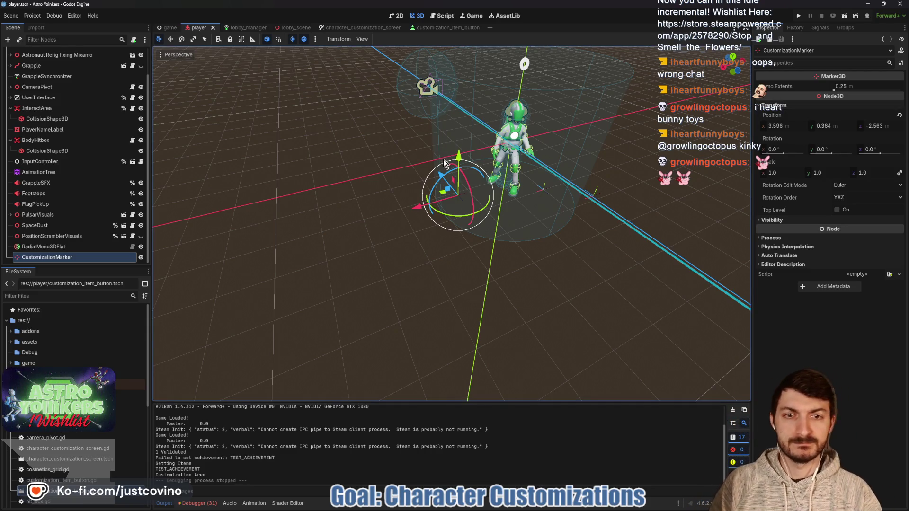
pyautogui.click(284, 31)
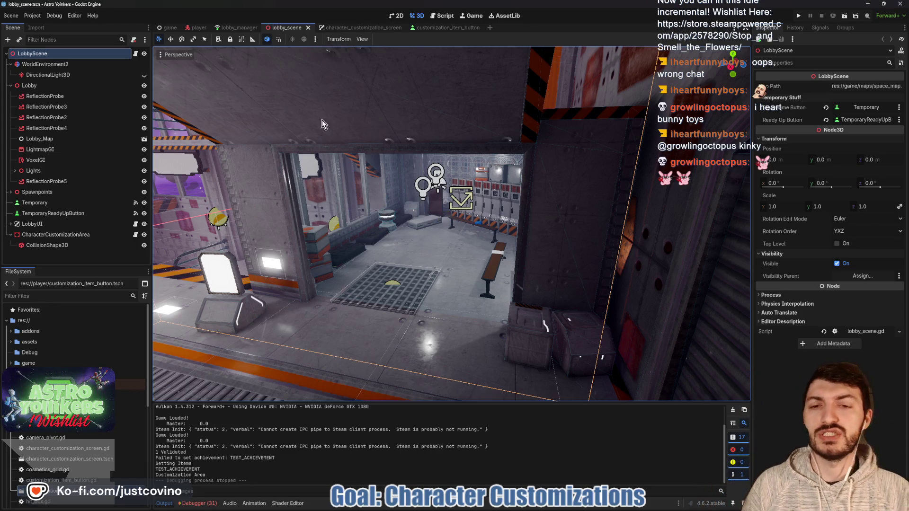
pyautogui.click(202, 27)
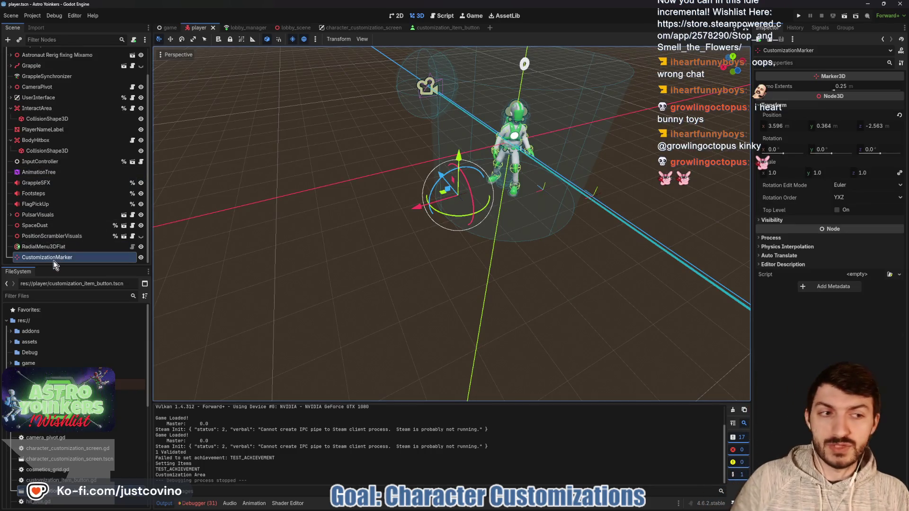
pyautogui.click(837, 210)
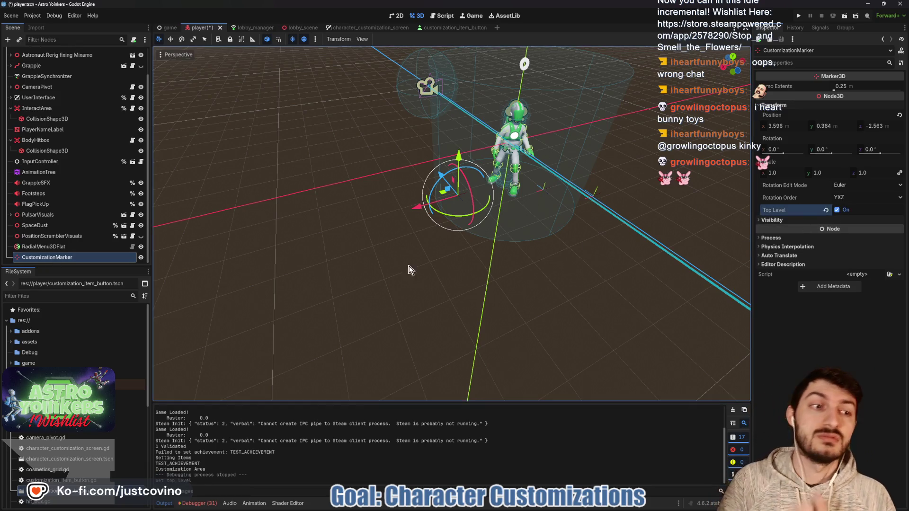
pyautogui.hotkey('ctrl', 's')
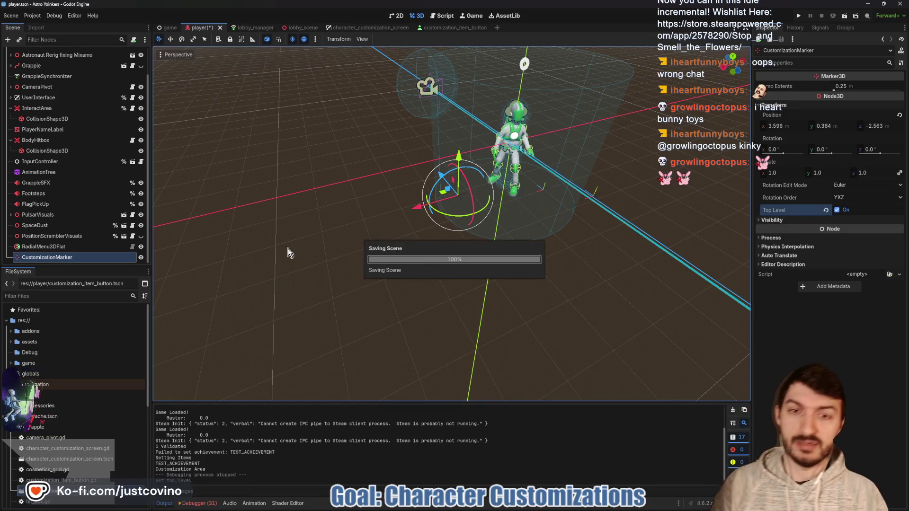
pyautogui.click(800, 17)
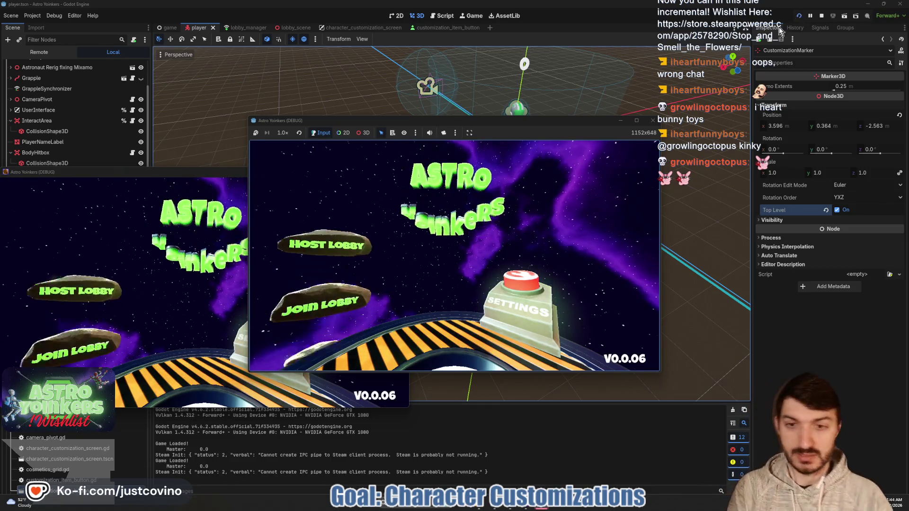
pyautogui.click(405, 175)
pyautogui.click(342, 215)
pyautogui.click(407, 223)
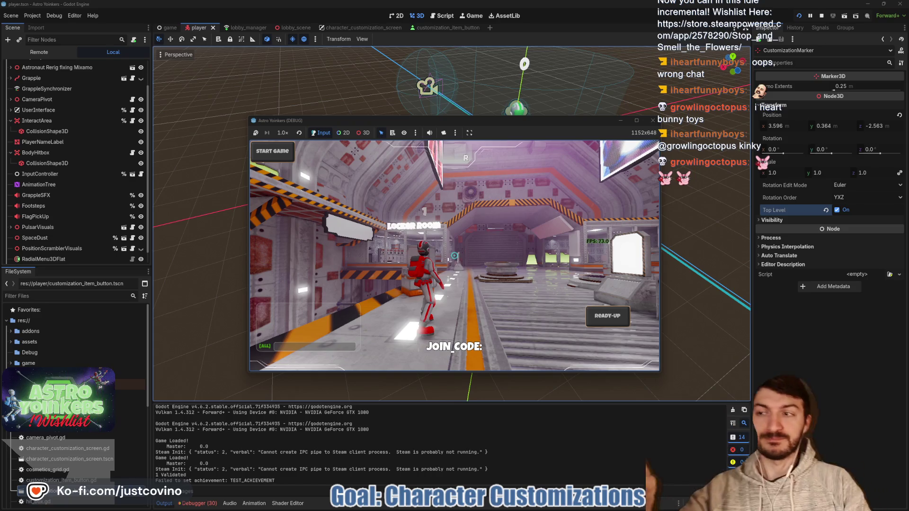
pyautogui.press('w')
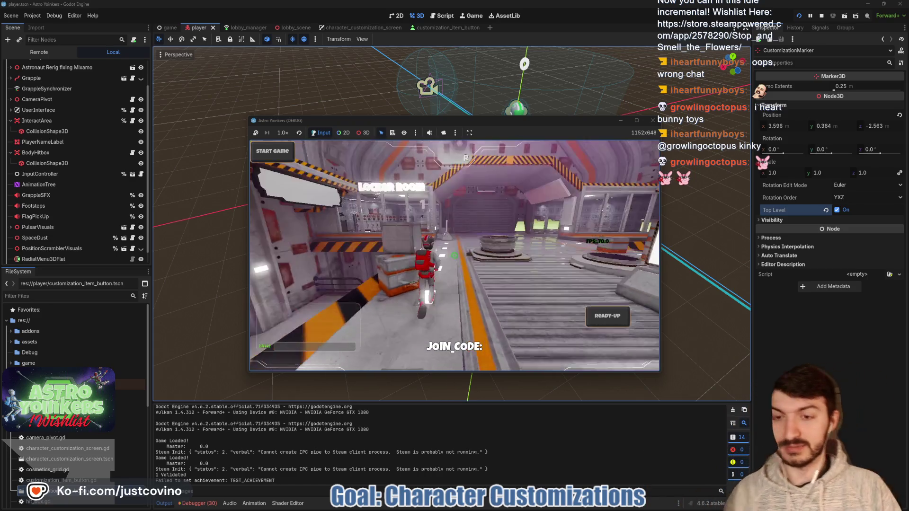
pyautogui.press('w')
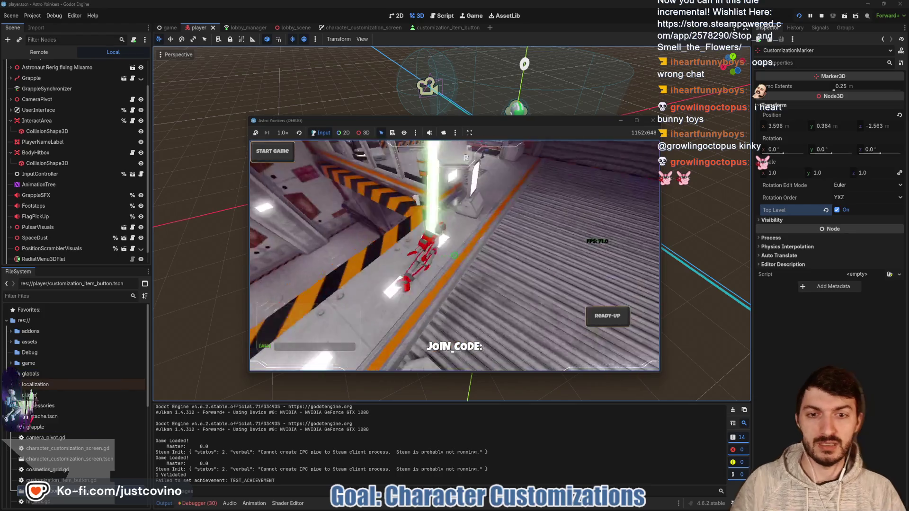
pyautogui.press('w')
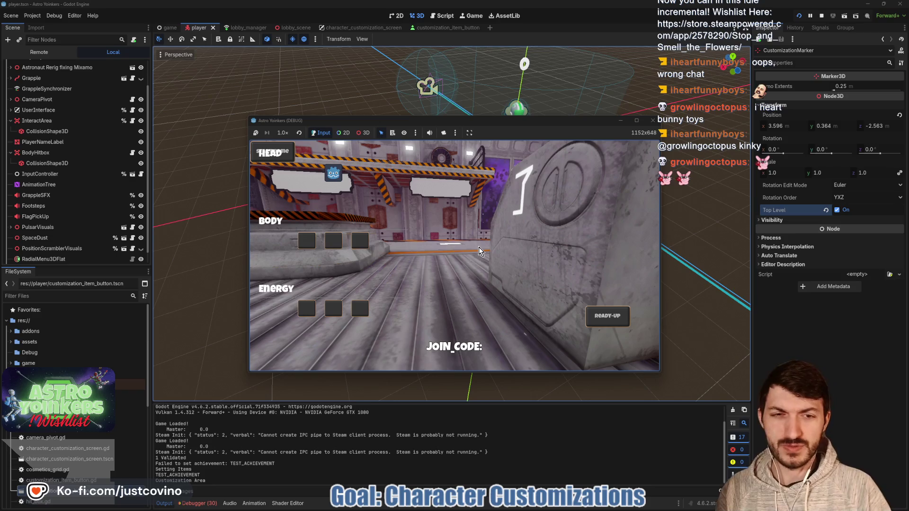
pyautogui.click(820, 17)
pyautogui.hotkey('ctrl', 's')
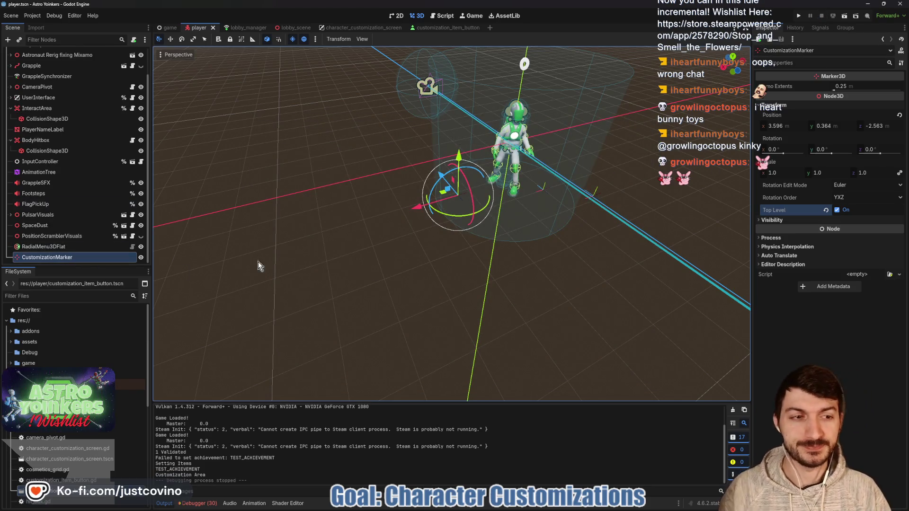
# - Untick Top Level on CustomizationMarker, save, and keep Euler rotation with YXZ order
pyautogui.click(837, 210)
pyautogui.hotkey('ctrl', 's')
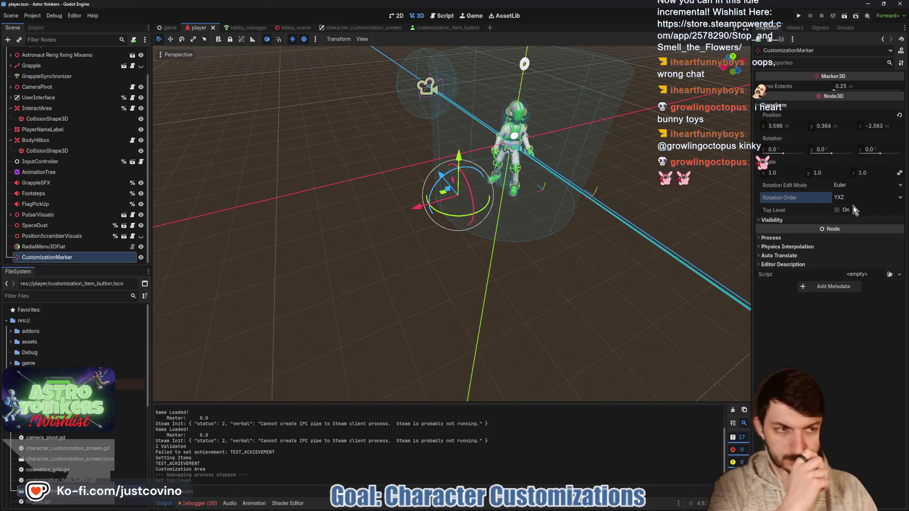
pyautogui.click(840, 186)
pyautogui.click(834, 185)
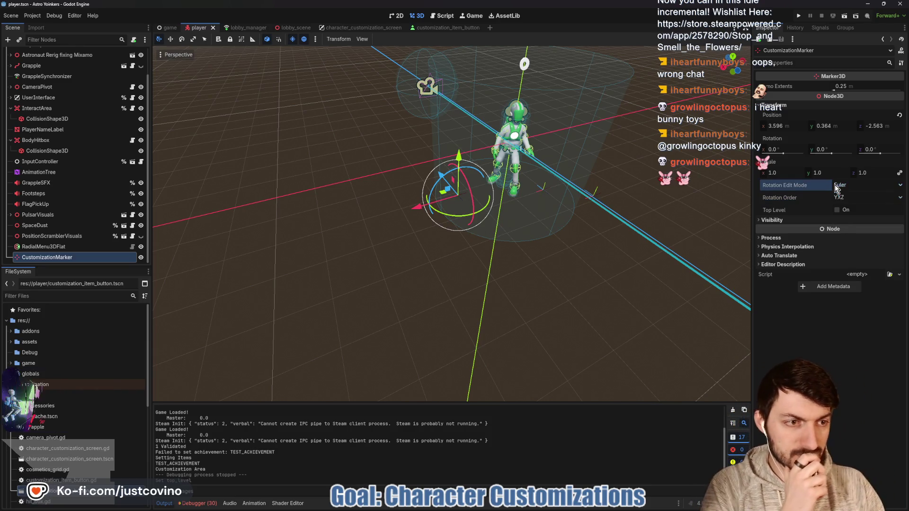
pyautogui.click(840, 195)
pyautogui.click(807, 222)
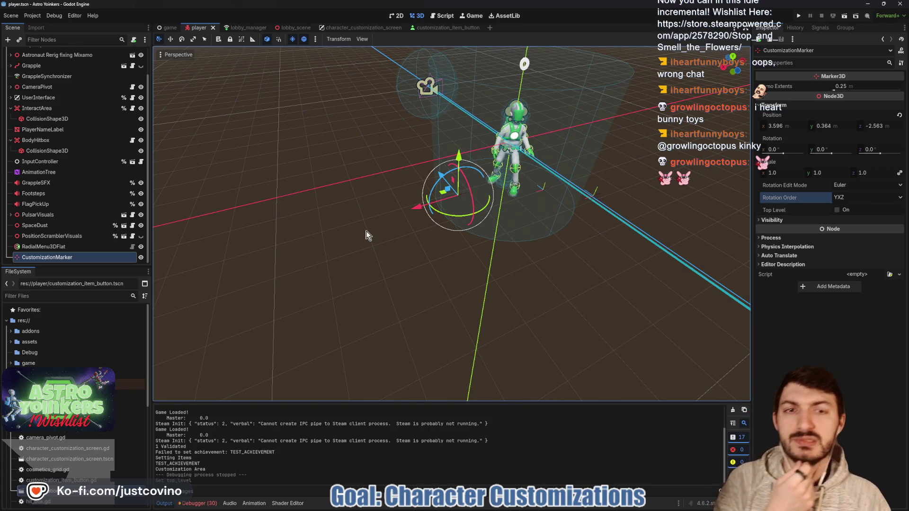
pyautogui.moveTo(338, 258)
pyautogui.mouseDown()
pyautogui.moveTo(243, 248)
pyautogui.moveTo(268, 253)
pyautogui.mouseUp()
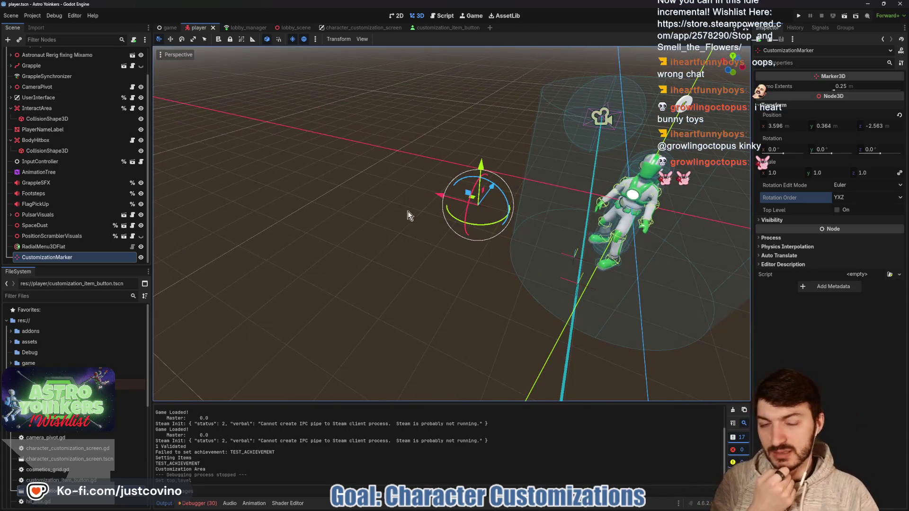
pyautogui.moveTo(396, 193)
pyautogui.mouseDown()
pyautogui.moveTo(484, 215)
pyautogui.moveTo(552, 205)
pyautogui.mouseUp()
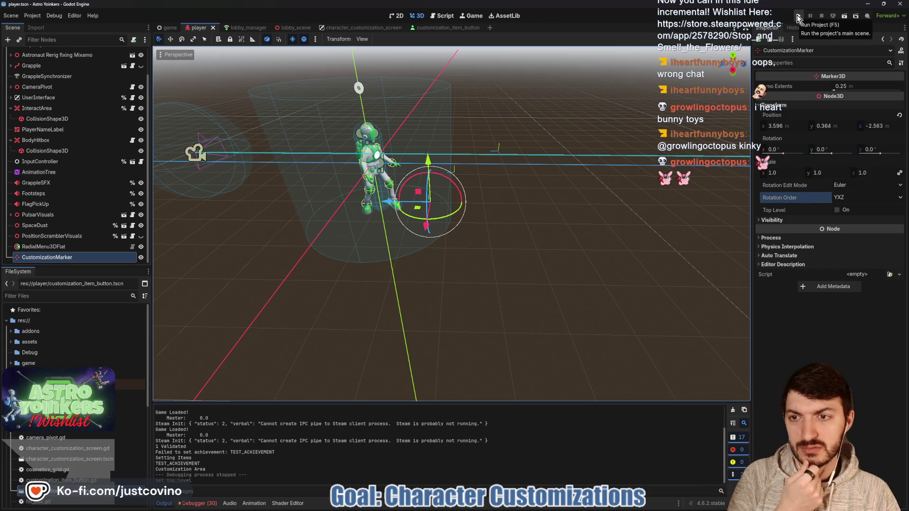
# - Review the camera pivot script and the Player script's toggle_character_customization code
pyautogui.scroll(3, 78, 223)
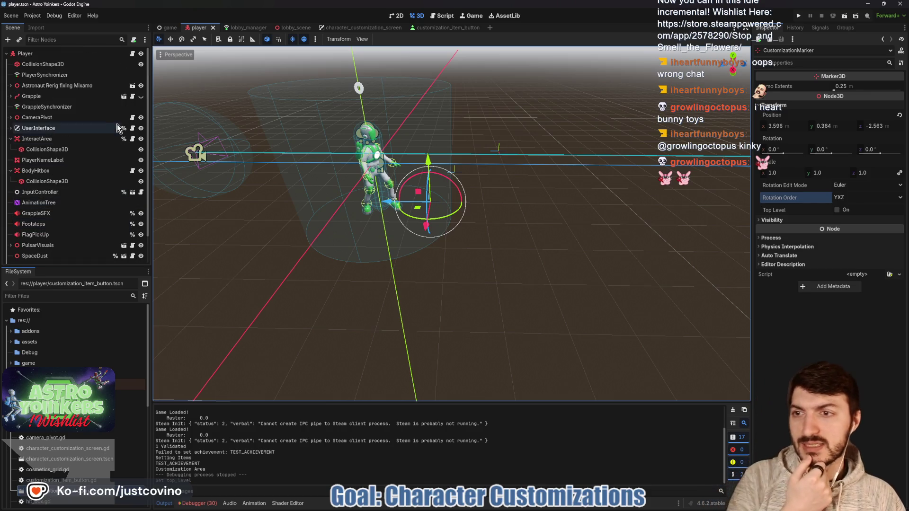
pyautogui.click(133, 118)
pyautogui.scroll(-3, 378, 190)
pyautogui.click(370, 155)
pyautogui.scroll(-2, 369, 156)
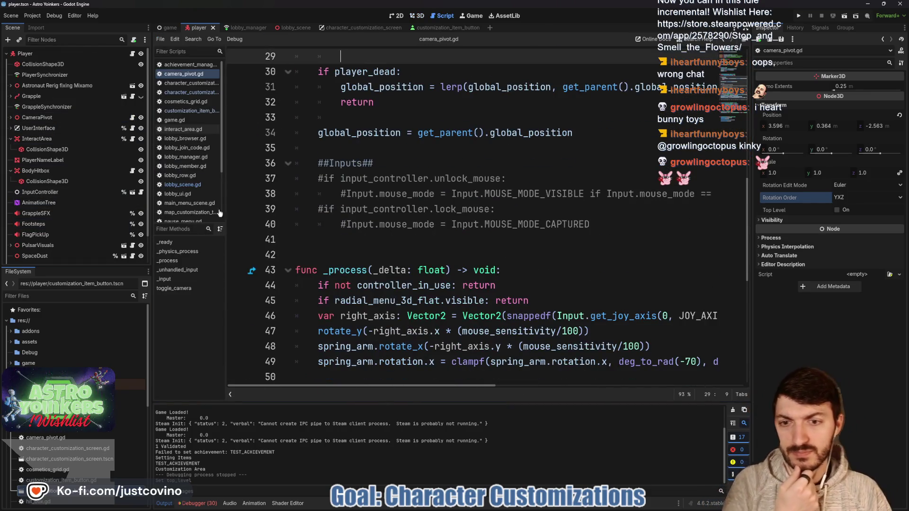
pyautogui.click(132, 55)
pyautogui.scroll(-1, 431, 209)
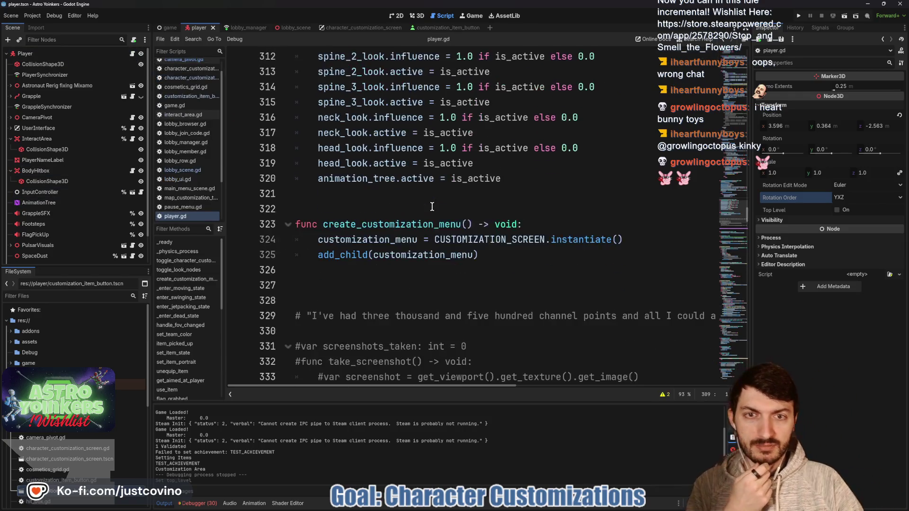
pyautogui.scroll(5, 431, 209)
pyautogui.scroll(2, 431, 209)
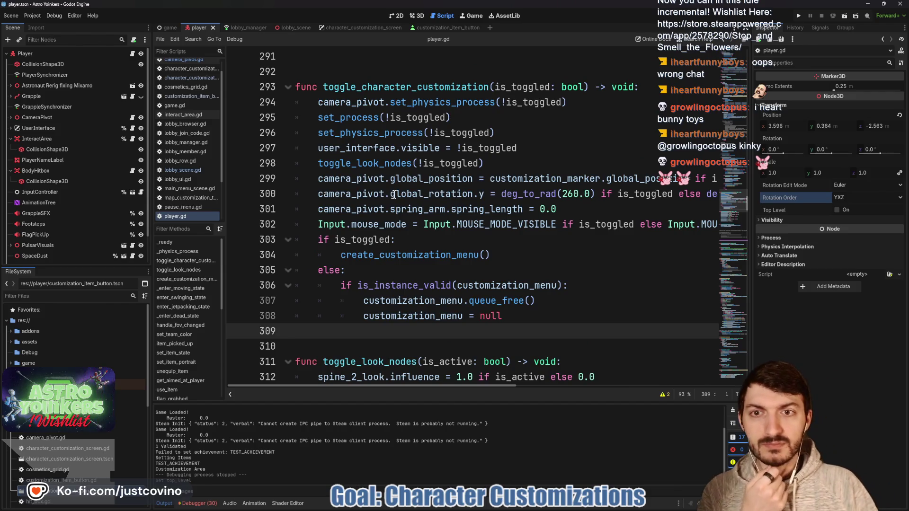
pyautogui.scroll(1, 399, 190)
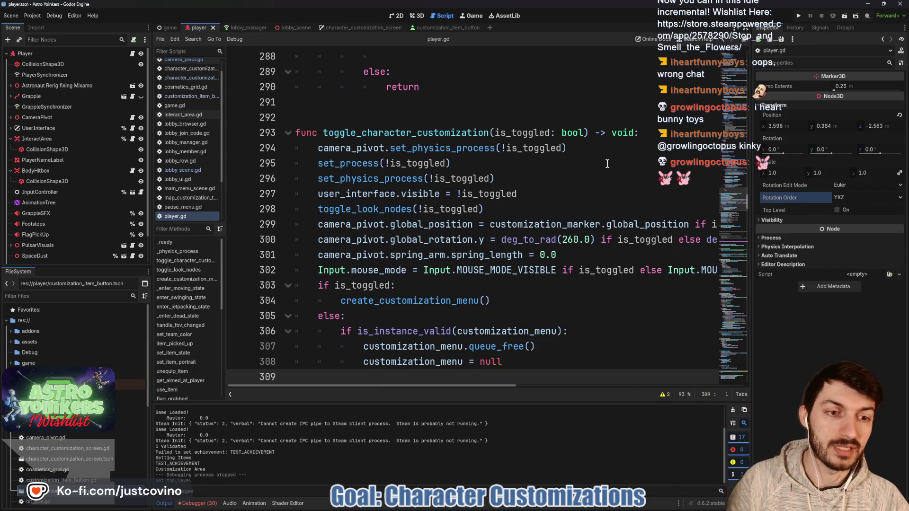
pyautogui.scroll(-1, 556, 194)
pyautogui.hscroll(5, 558, 199)
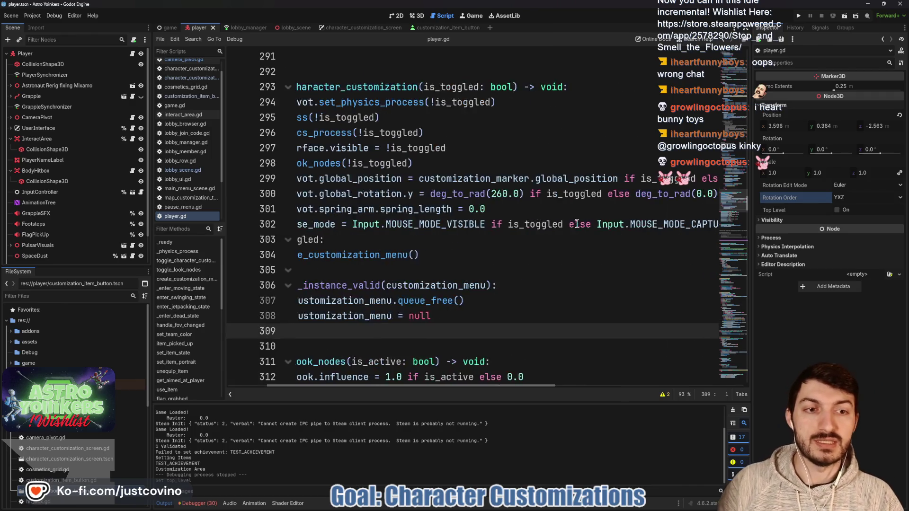
pyautogui.hscroll(-5, 402, 223)
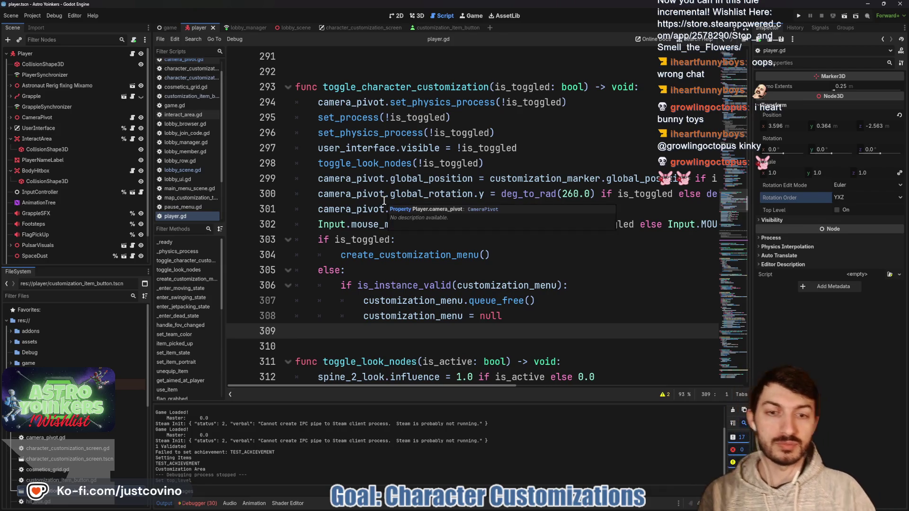
# - Insert 'camera_pivot.global_rotation = Vector3.ZERO' above line 300 and save player.gd
pyautogui.click(315, 194)
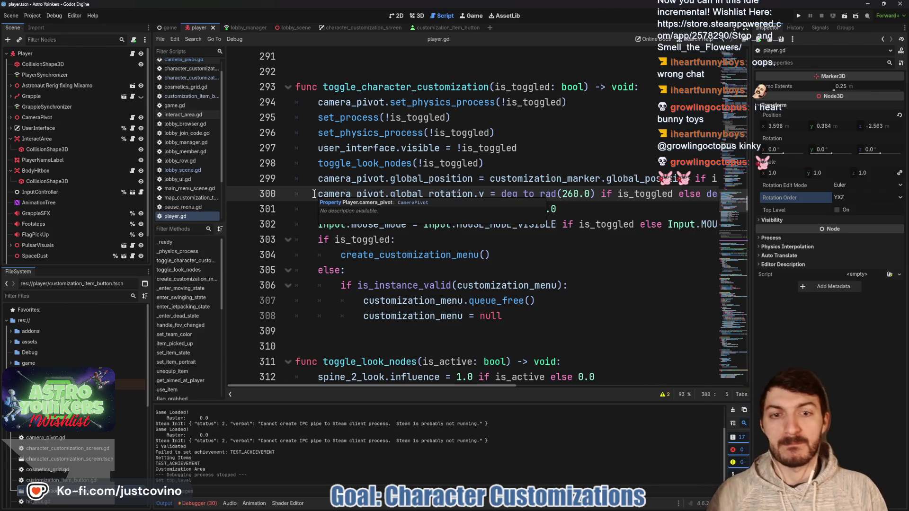
pyautogui.press('Return')
pyautogui.press('Up')
pyautogui.write('c')
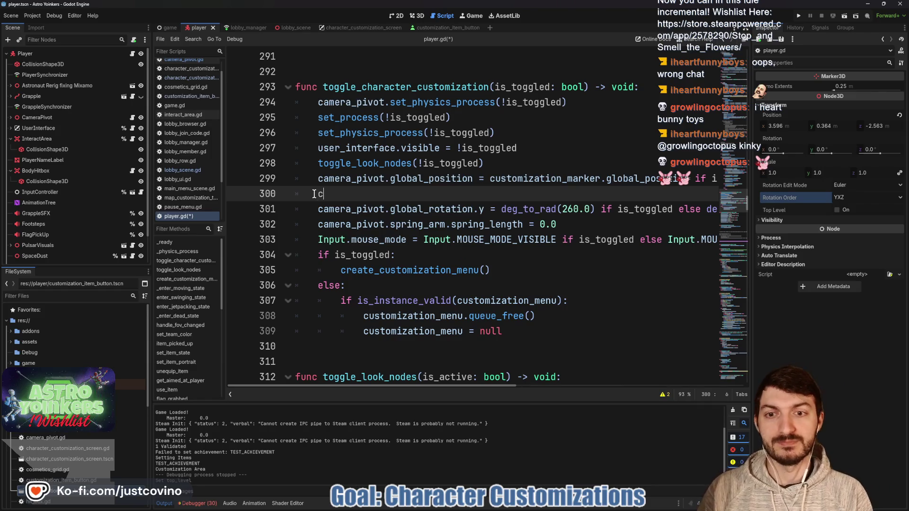
pyautogui.write('amera')
pyautogui.press('Return')
pyautogui.write('.')
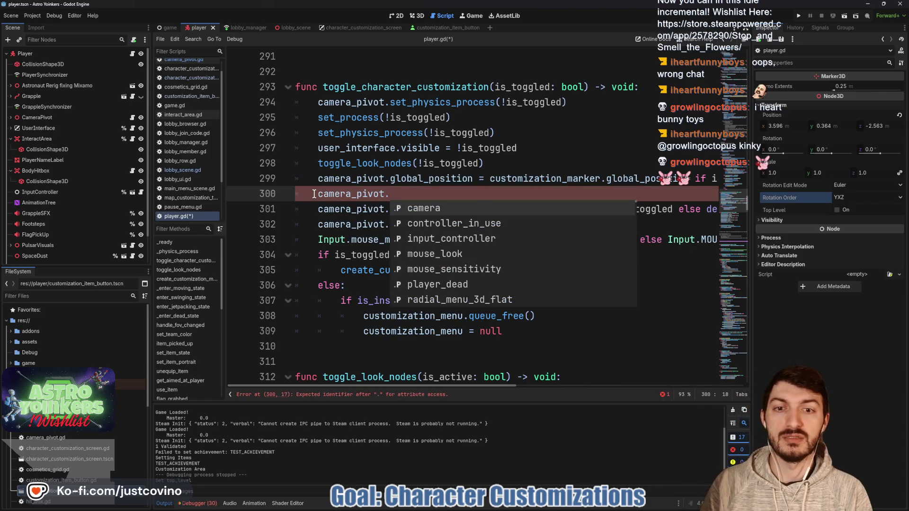
pyautogui.write('rotat')
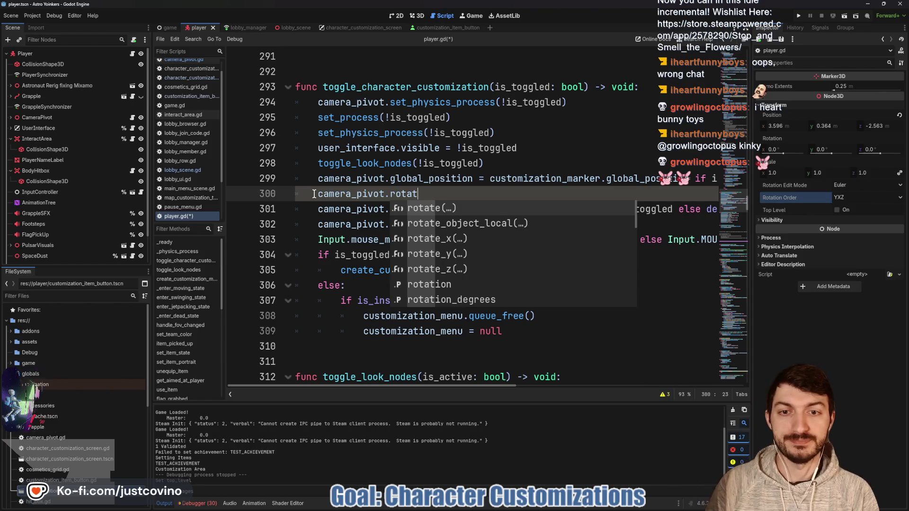
pyautogui.write('ion')
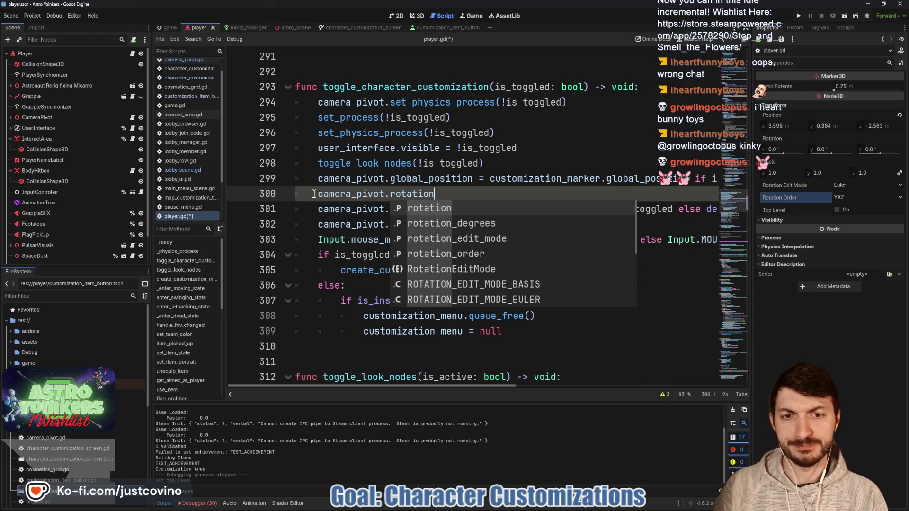
pyautogui.press('BackSpace')
pyautogui.press('BackSpace')
pyautogui.press('BackSpace')
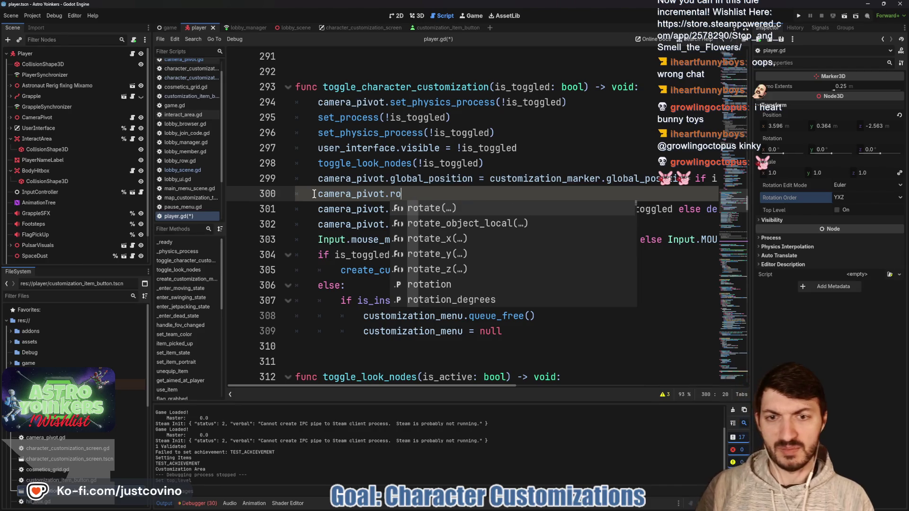
pyautogui.write('global_')
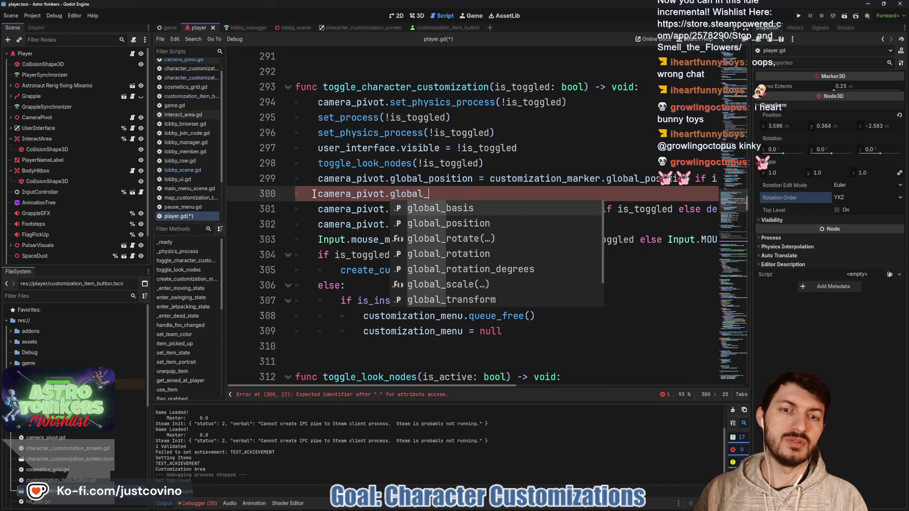
pyautogui.write('rotation')
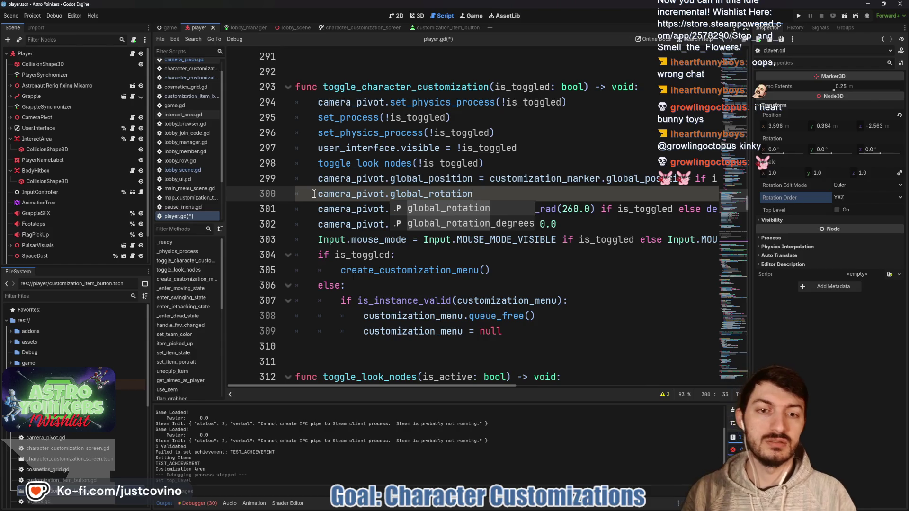
pyautogui.press('Escape')
pyautogui.write(' =')
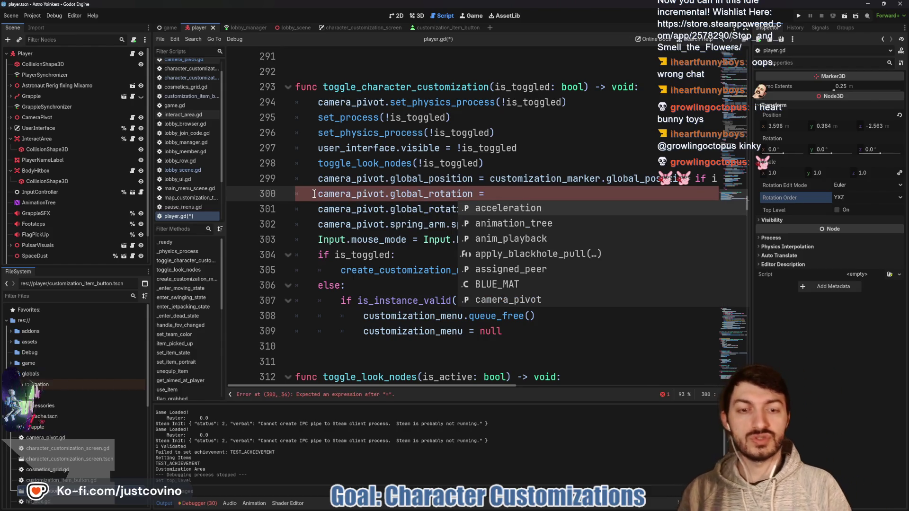
pyautogui.write(' Vector3.Z')
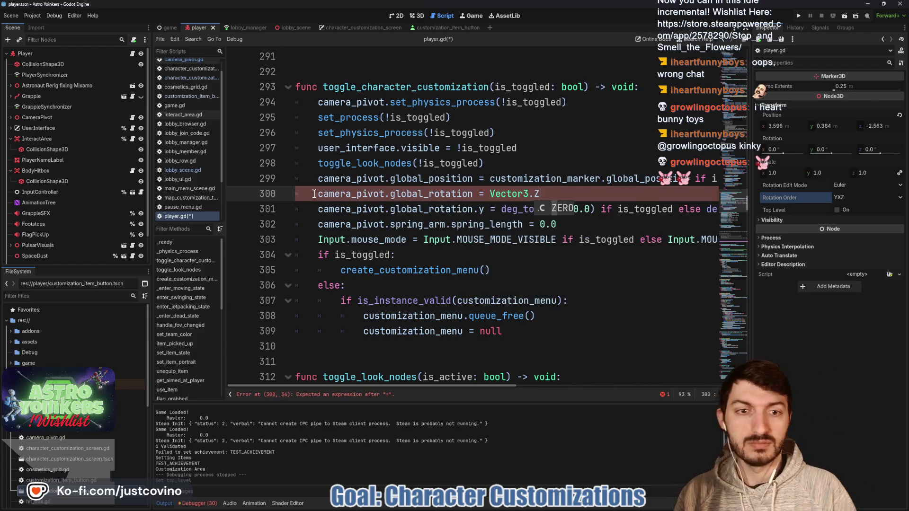
pyautogui.write('ERO')
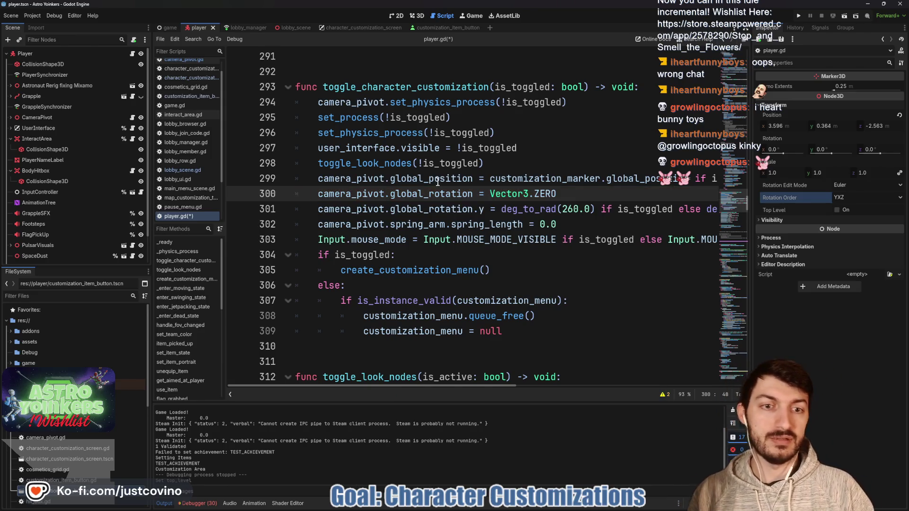
pyautogui.hotkey('ctrl', 's')
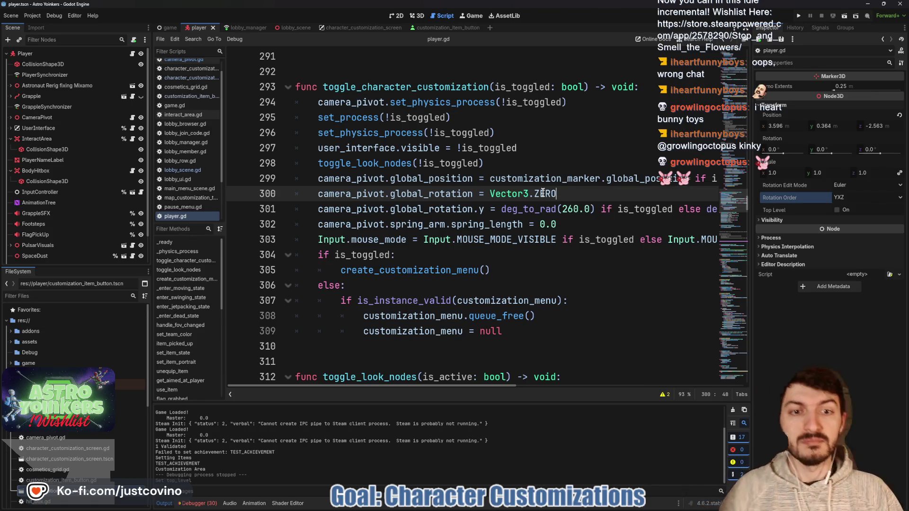
# - Add the comment 'Zero out rotation before setting' to that line and run the game with F5
pyautogui.click(563, 223)
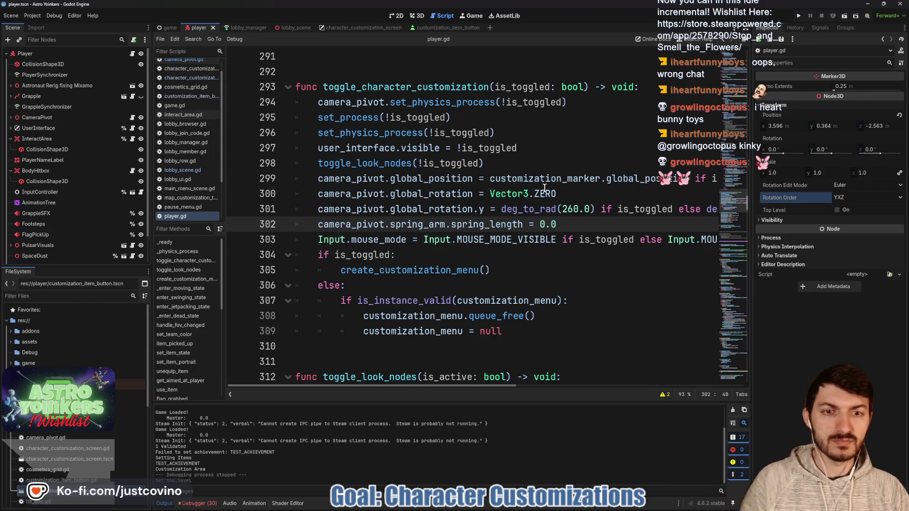
pyautogui.click(561, 190)
pyautogui.write('#Ze')
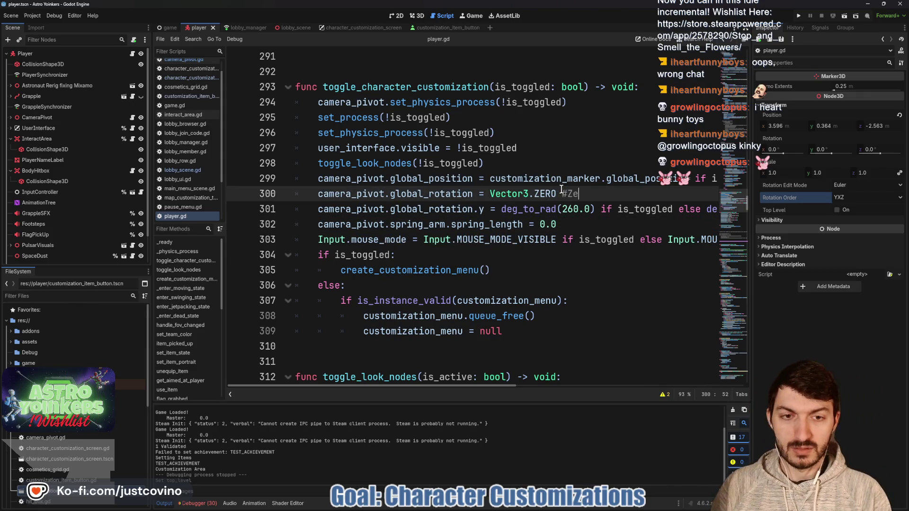
pyautogui.write('ro out rotation bef')
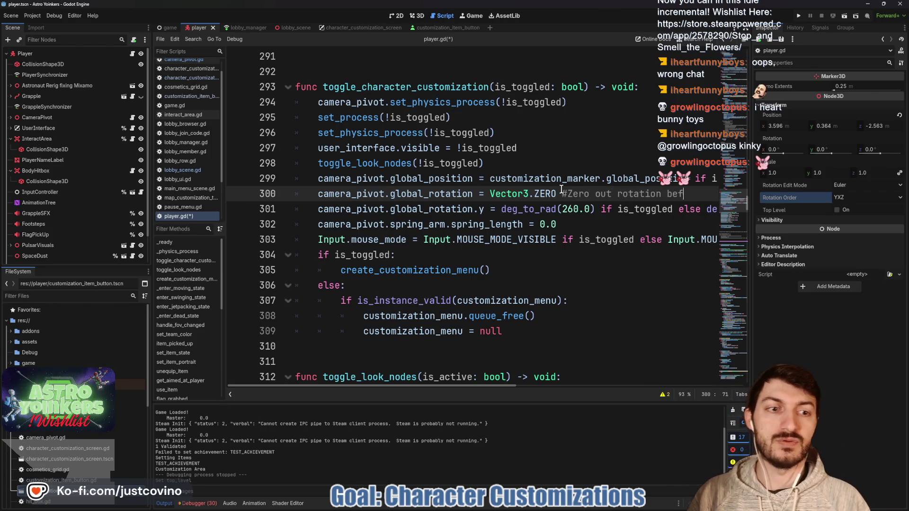
pyautogui.write('ore setting')
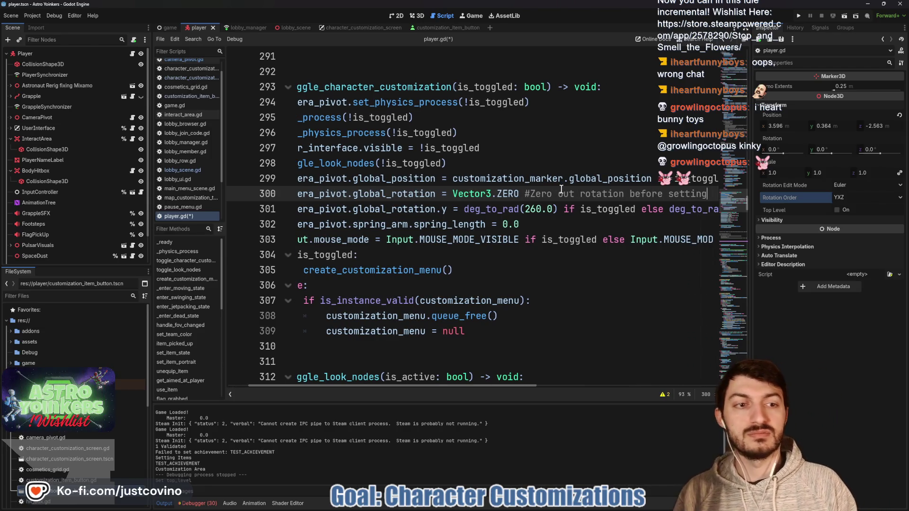
pyautogui.press('F5')
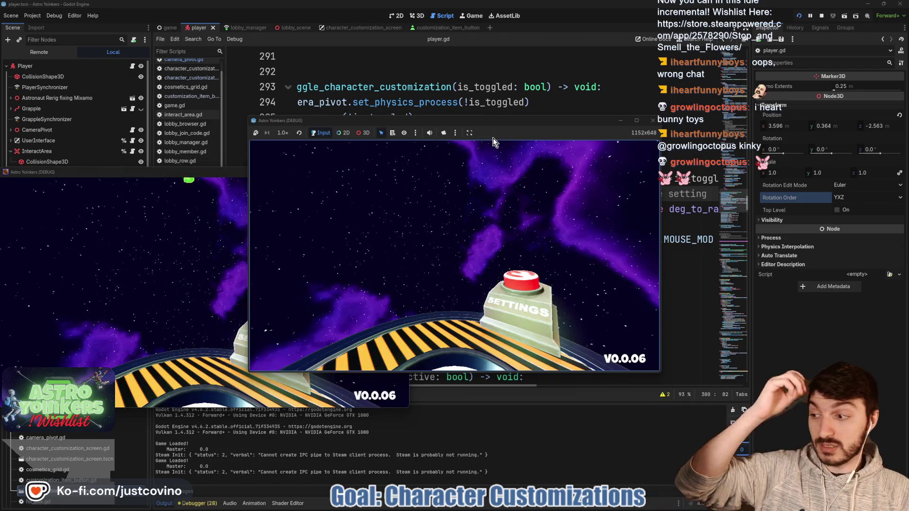
# - Host a private lobby, reach the locker-room spot, and open customization with E
pyautogui.click(340, 194)
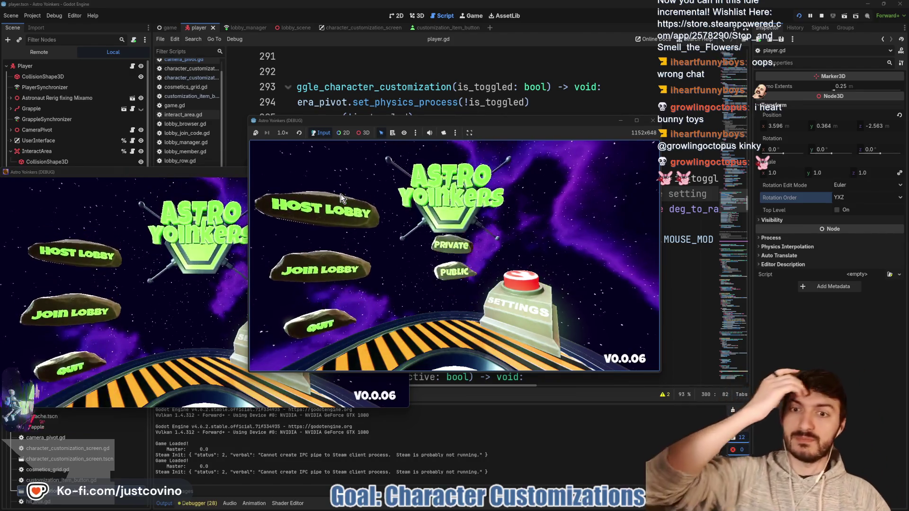
pyautogui.click(440, 219)
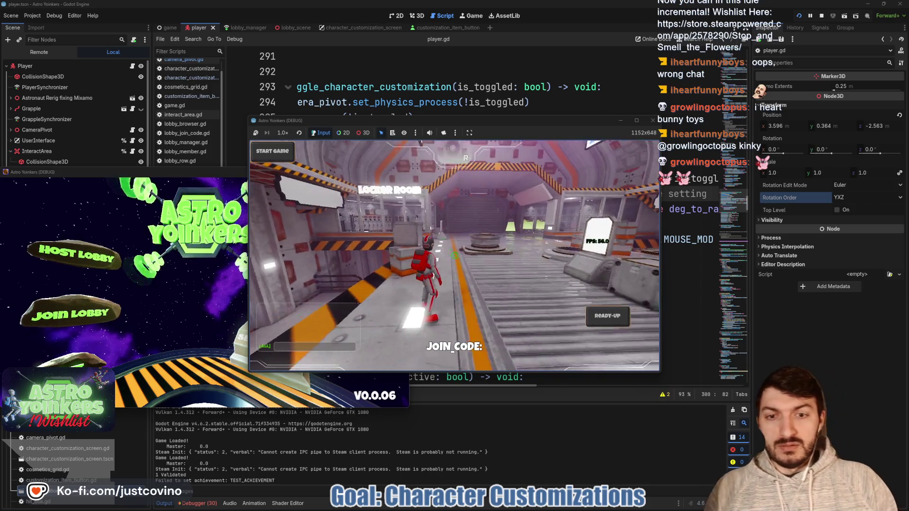
pyautogui.click(454, 256)
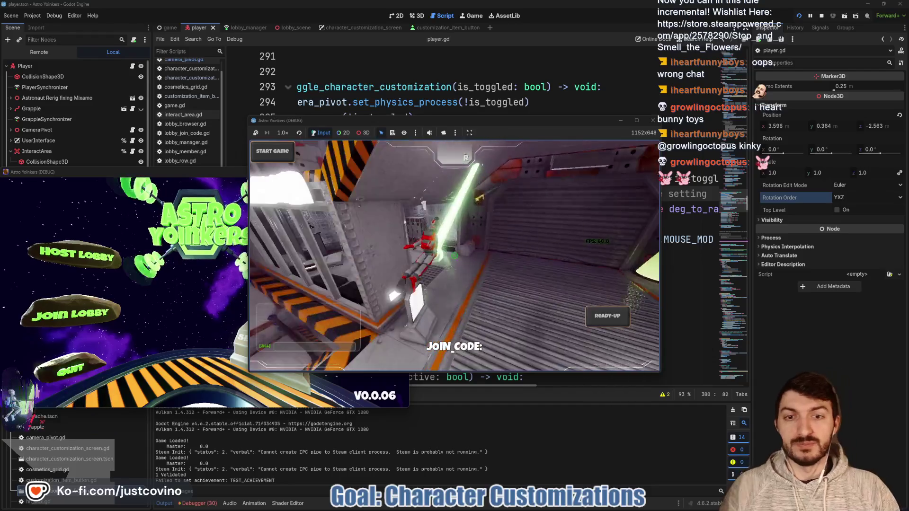
pyautogui.press('w')
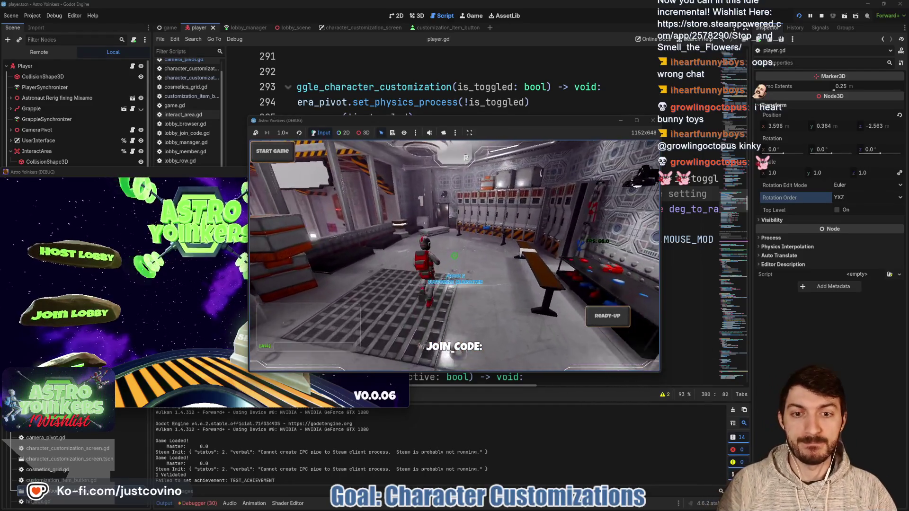
pyautogui.press('e')
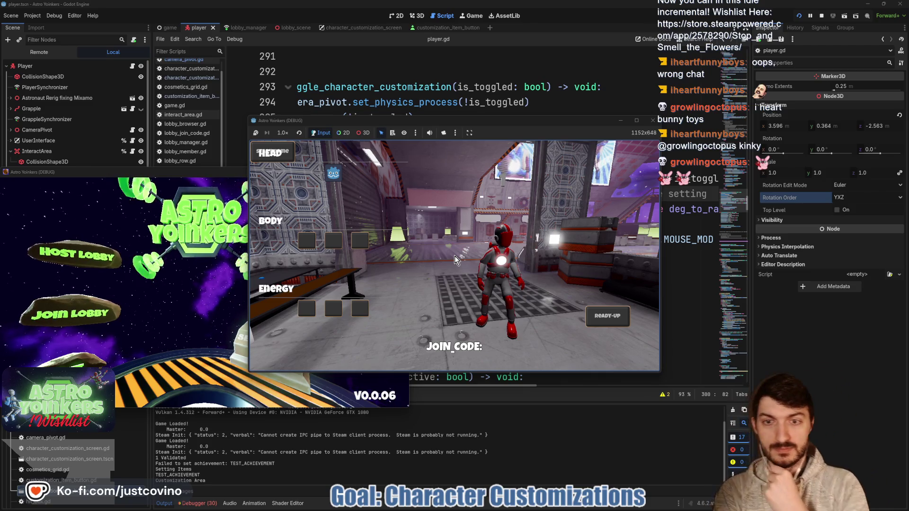
# - Toggle the HEAD row's Godot-icon item on and off, then stop the game
pyautogui.click(333, 175)
pyautogui.click(333, 175)
pyautogui.click(333, 175)
pyautogui.click(333, 175)
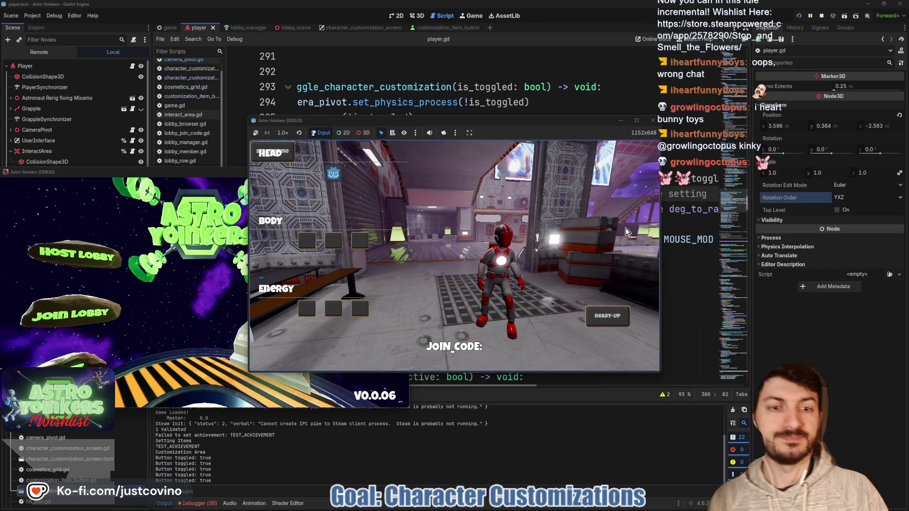
pyautogui.click(820, 19)
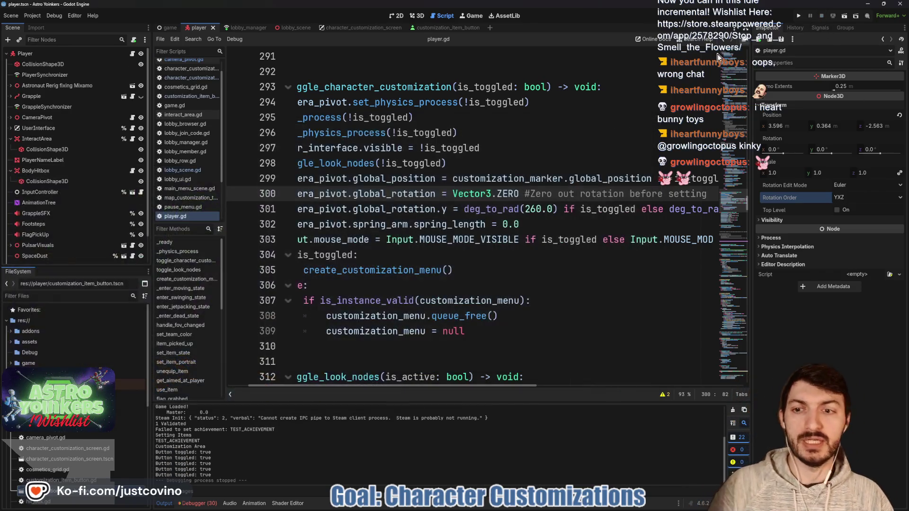
# - Relaunch the game, host a private lobby, open customization, and show the live remote scene tree
pyautogui.click(799, 17)
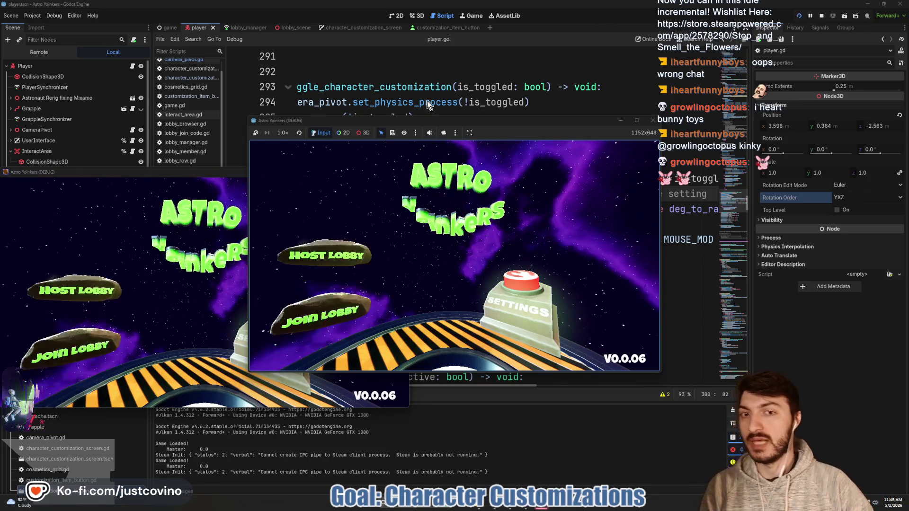
pyautogui.click(351, 223)
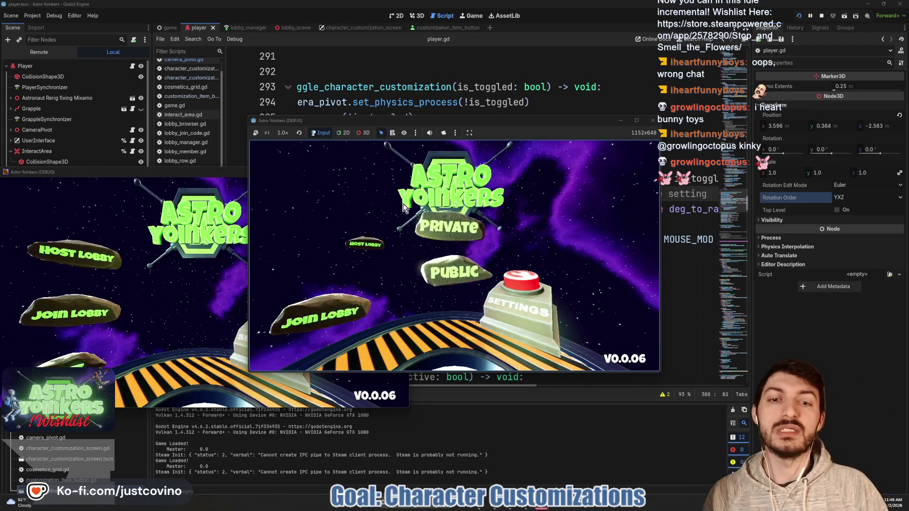
pyautogui.click(429, 205)
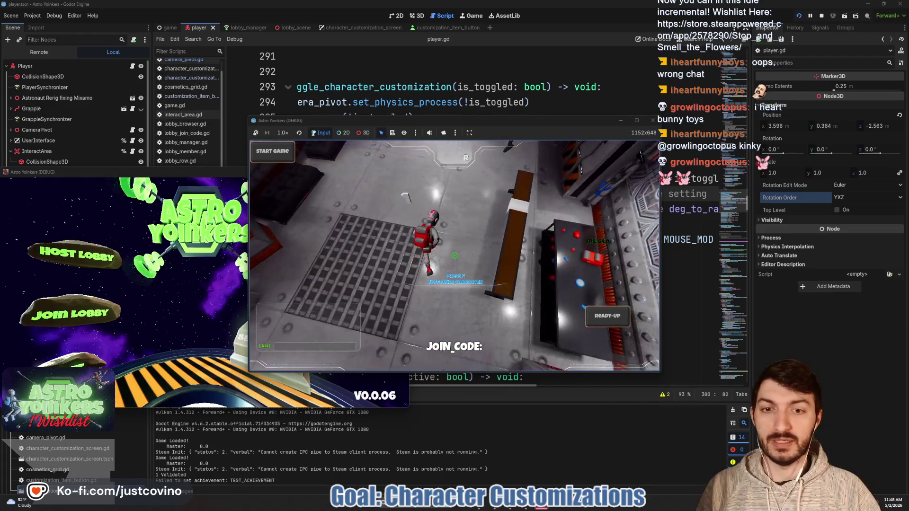
pyautogui.press('e')
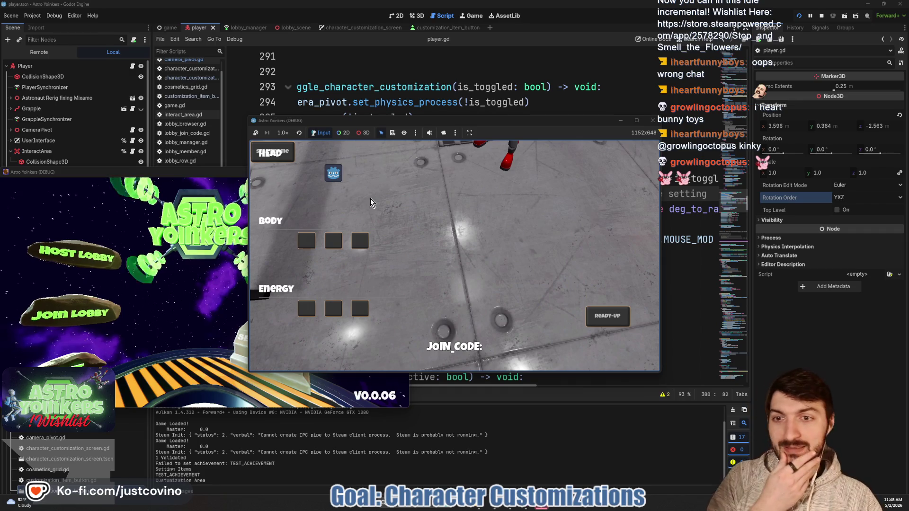
pyautogui.click(331, 159)
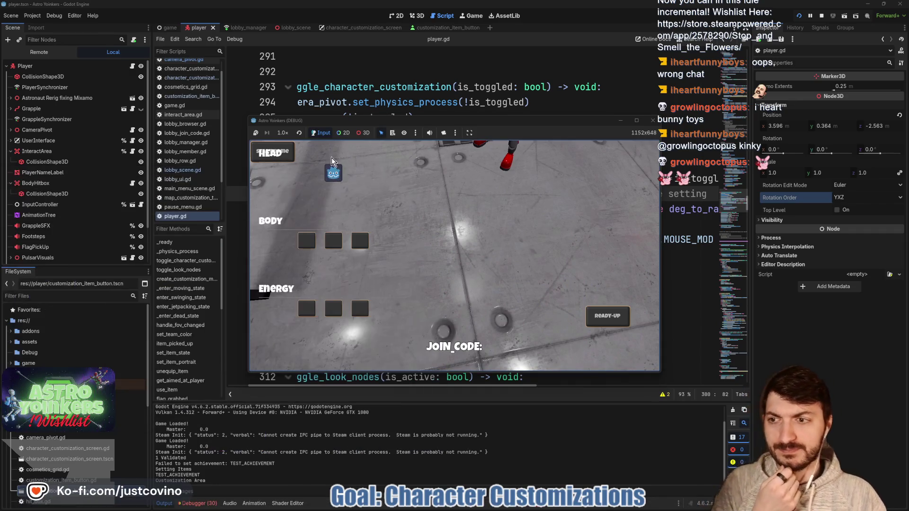
pyautogui.click(57, 52)
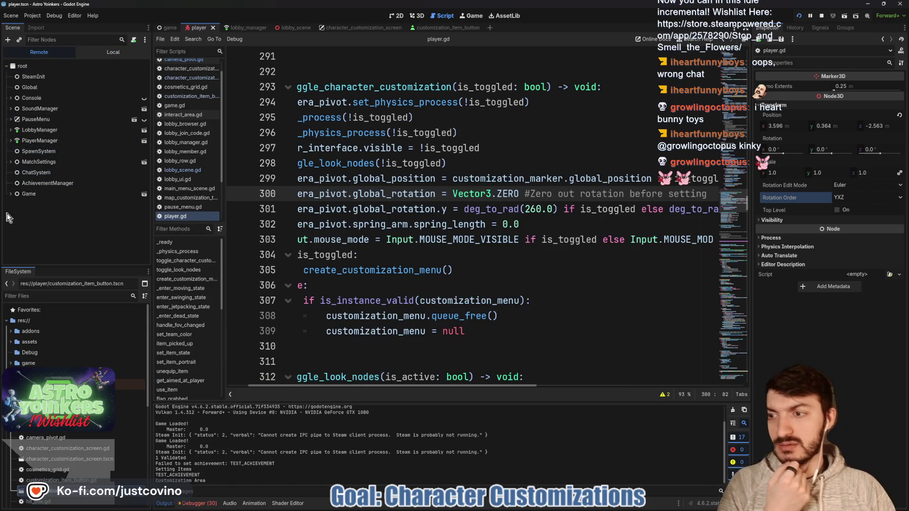
# - Expand Game > PlayerAvatars > 1 > CameraPivot in the remote tree and select SpringArm3D
pyautogui.click(10, 194)
pyautogui.scroll(-2, 12, 199)
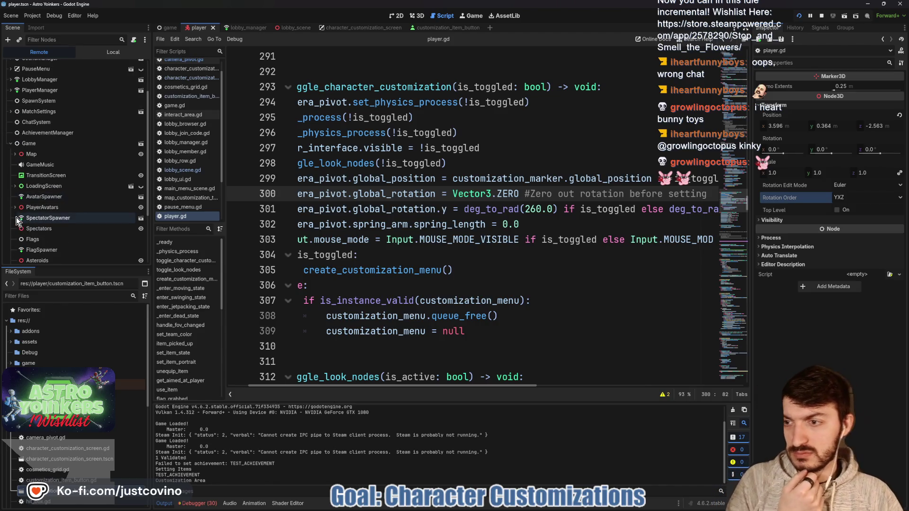
pyautogui.click(15, 207)
pyautogui.click(27, 218)
pyautogui.click(19, 217)
pyautogui.scroll(-2, 19, 217)
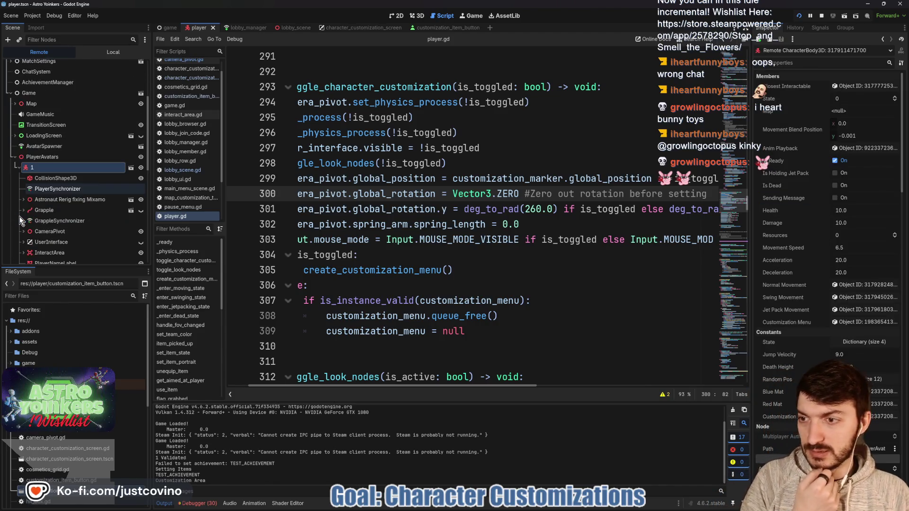
pyautogui.click(41, 233)
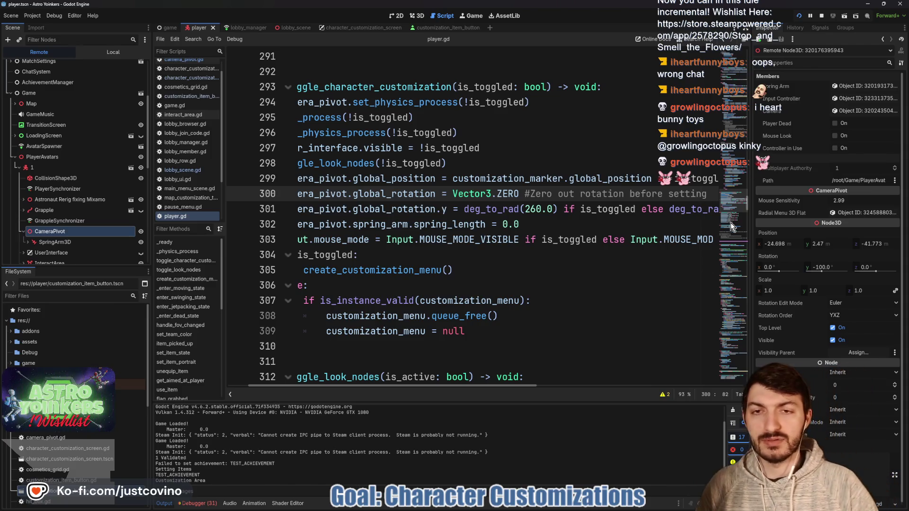
pyautogui.click(55, 242)
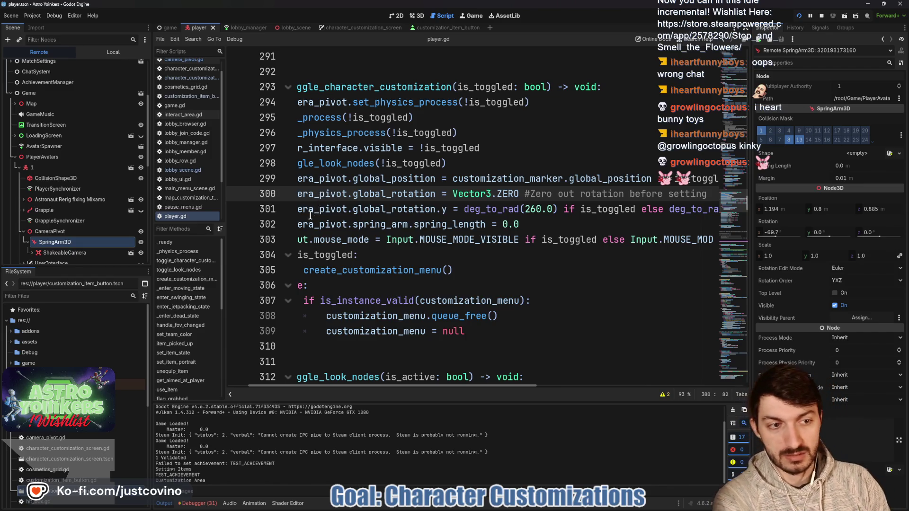
# - Set the live SpringArm3D Rotation X from -69.7 to 0, check the game, then stop it
pyautogui.click(769, 232)
pyautogui.write('0')
pyautogui.press('Return')
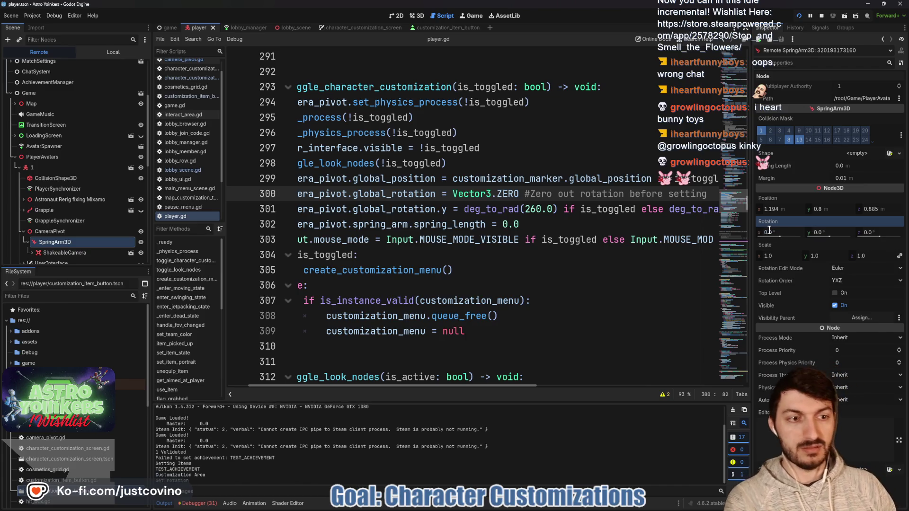
pyautogui.moveTo(511, 508)
pyautogui.click(548, 466)
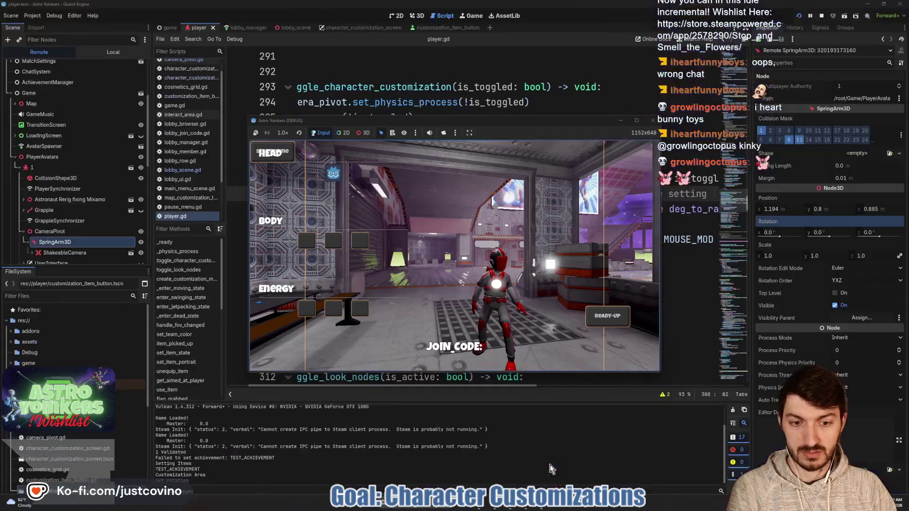
pyautogui.click(822, 17)
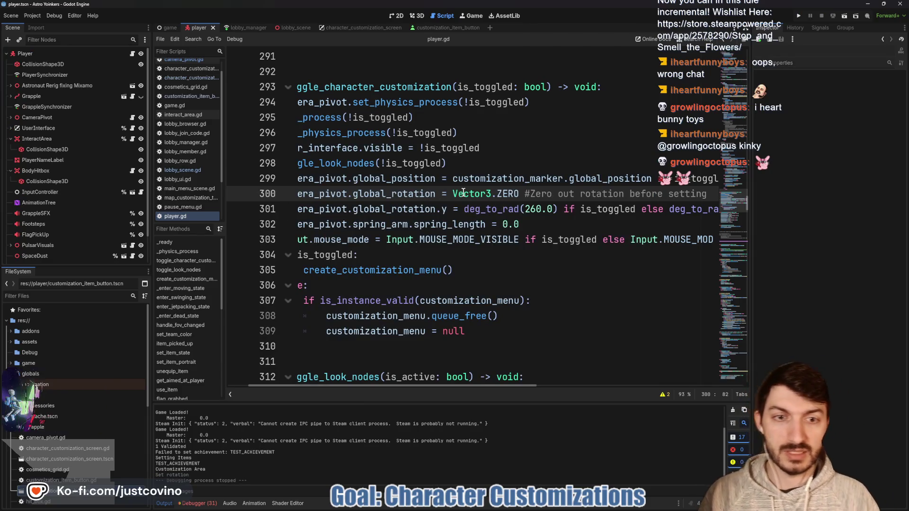
# - Insert 'camera_pivot.spring_arm.global_rotation = Vector3.ZERO' with its 'Zero out rotation' comment at line 301 and save
pyautogui.hscroll(-2, 333, 215)
pyautogui.click(318, 209)
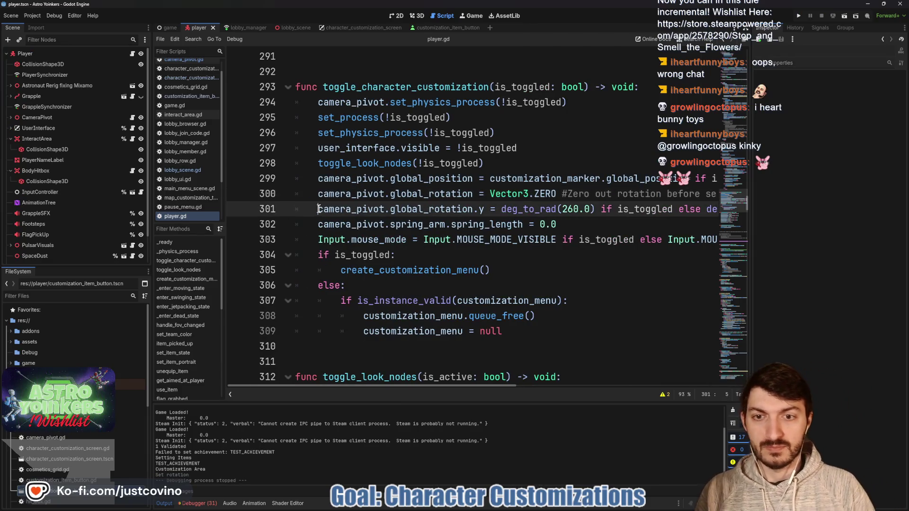
pyautogui.press('Return')
pyautogui.press('Up')
pyautogui.write('camera_pivot.spr')
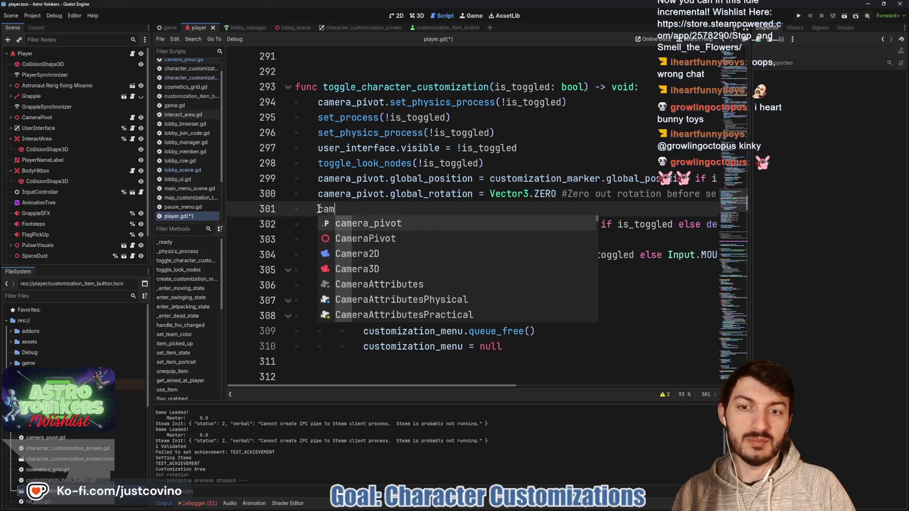
pyautogui.press('Return')
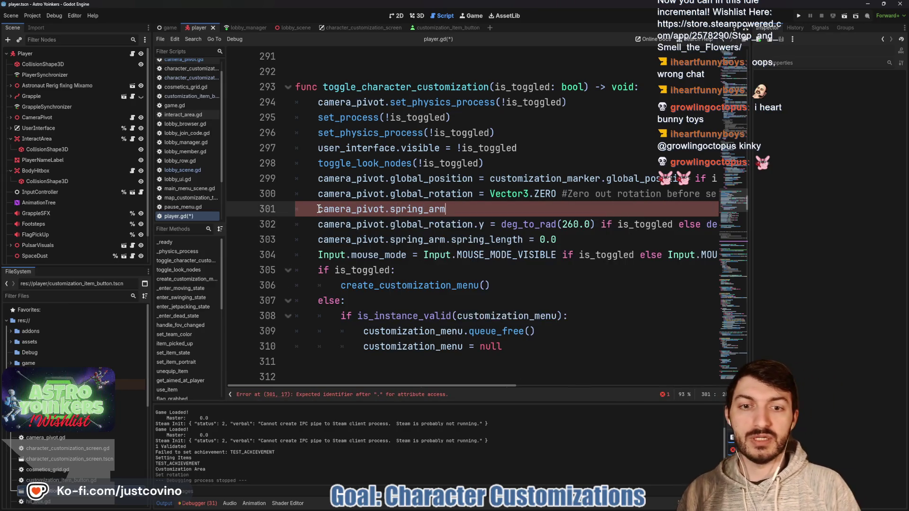
pyautogui.write('.global_')
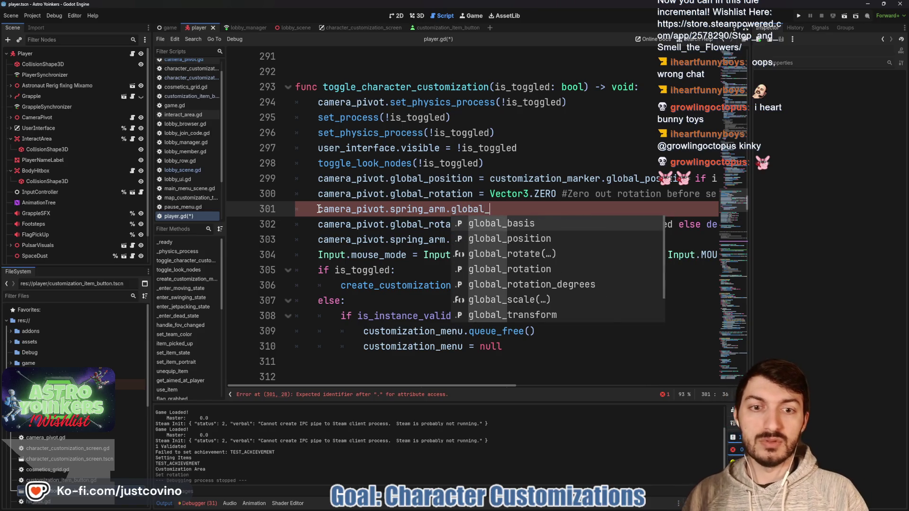
pyautogui.write('ro')
pyautogui.press('Down')
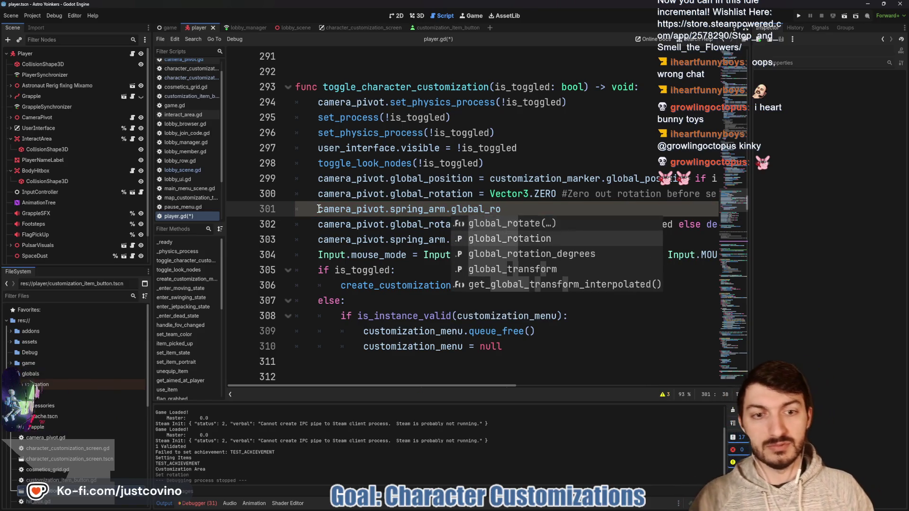
pyautogui.press('Return')
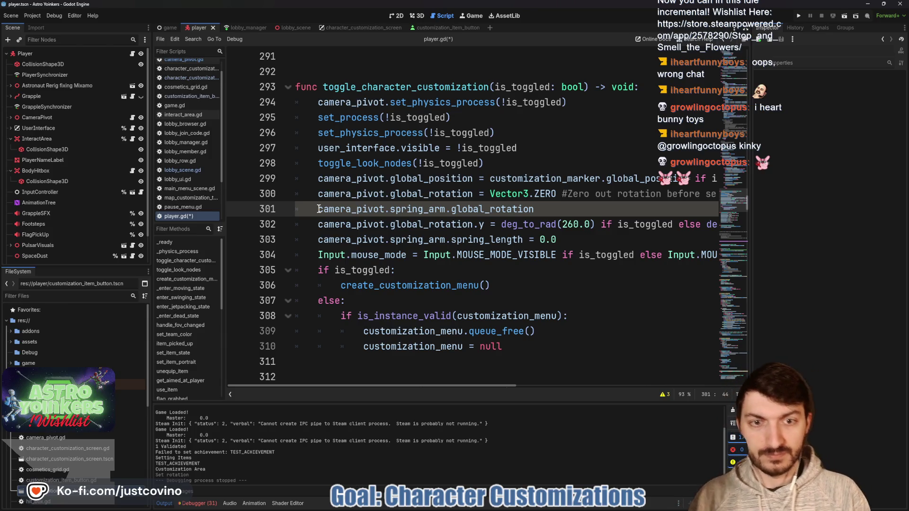
pyautogui.write(' = Vector3')
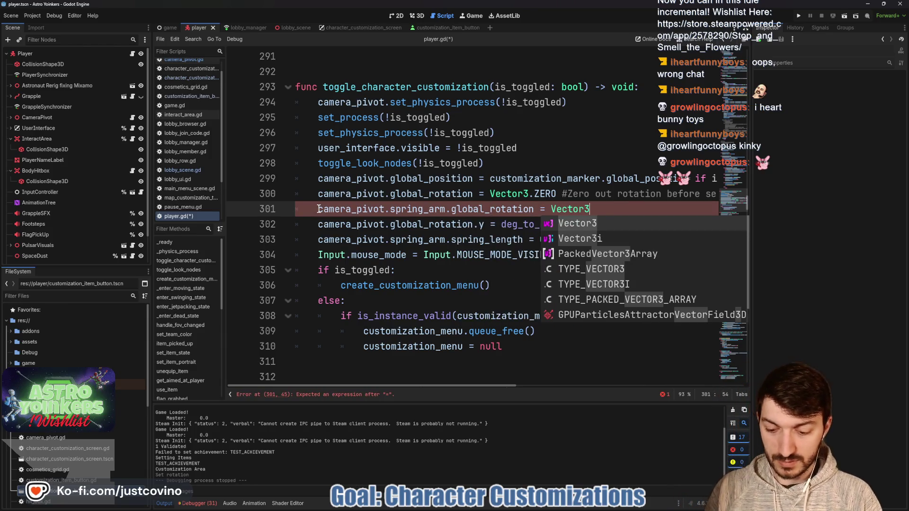
pyautogui.write('.ZERO')
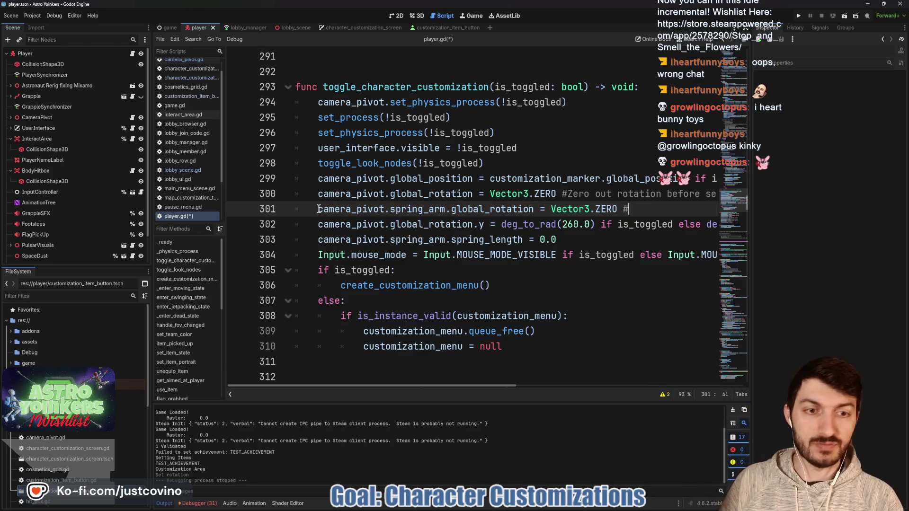
pyautogui.write(' #Zero out ')
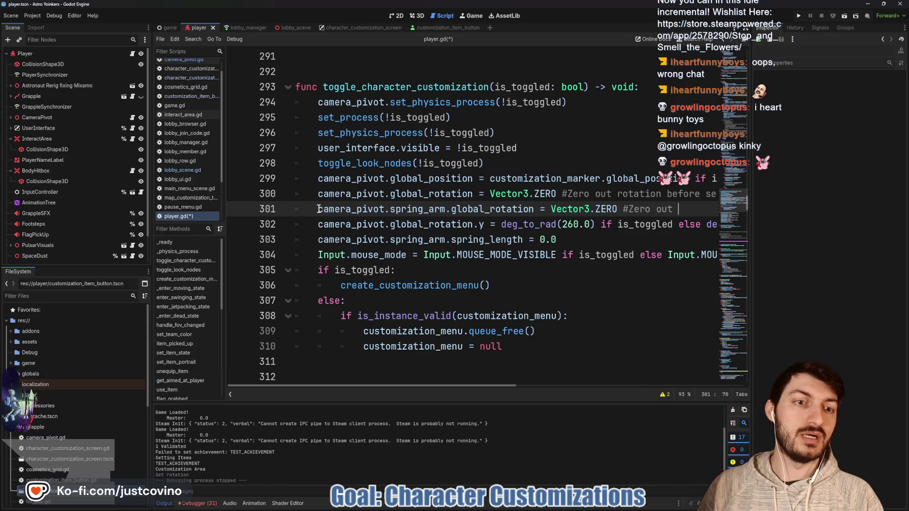
pyautogui.write('rotation b')
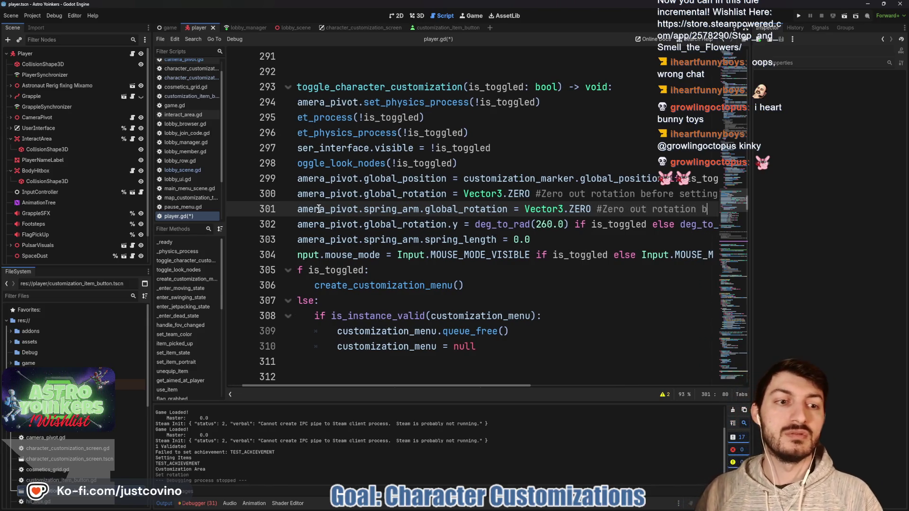
pyautogui.write('efore setting')
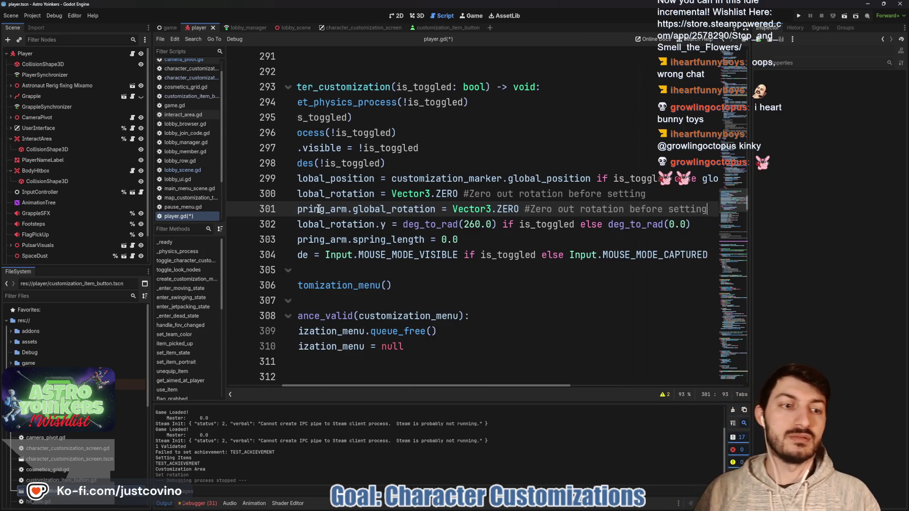
pyautogui.hotkey('ctrl', 's')
# - Relaunch the project to test the spring-arm rotation fix
pyautogui.hscroll(-5, 458, 243)
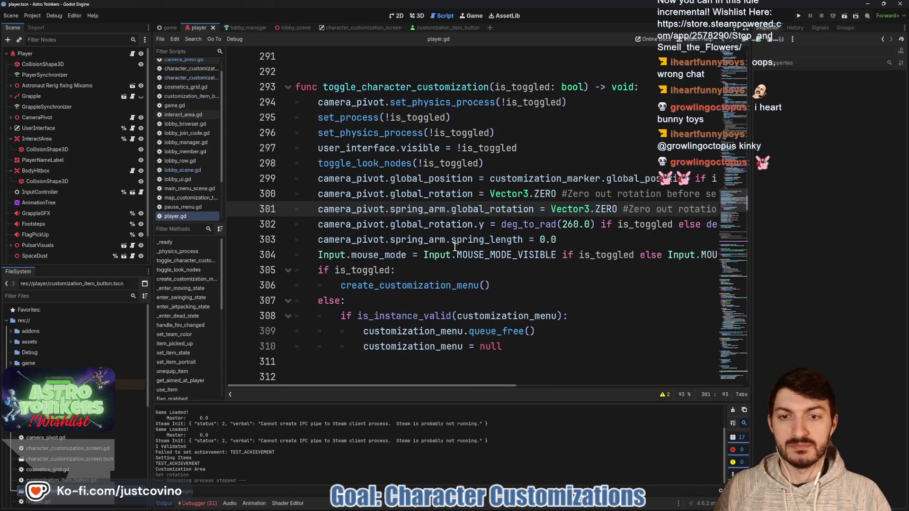
pyautogui.click(405, 269)
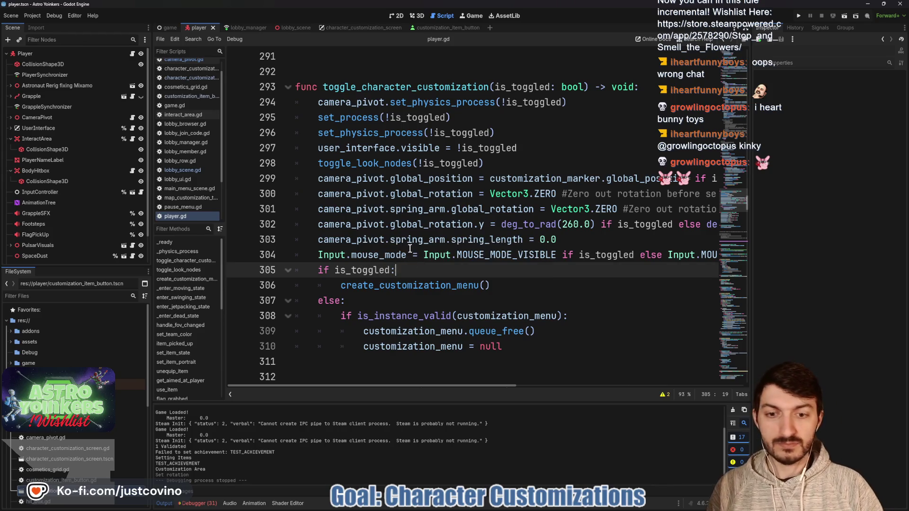
pyautogui.click(800, 16)
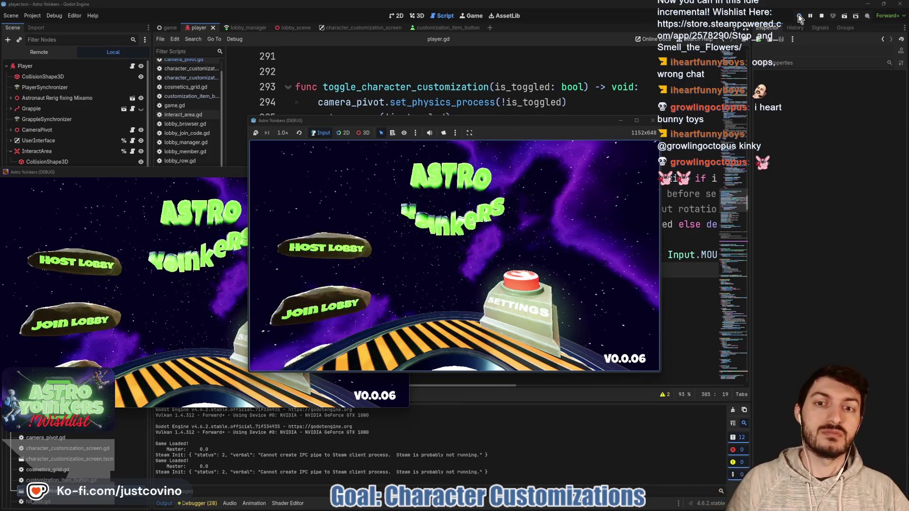
# - Host a private lobby, grapple and run to the lockers, open customization, then stop the game
pyautogui.click(347, 205)
pyautogui.click(423, 211)
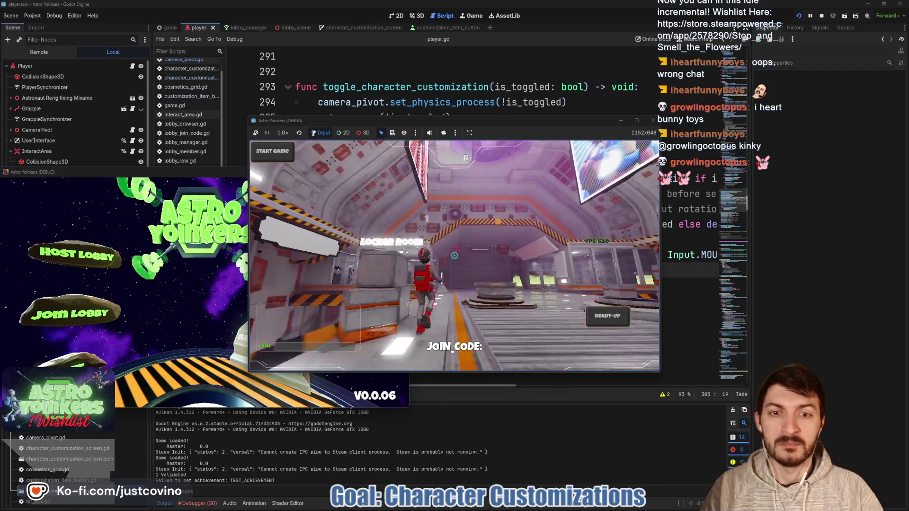
pyautogui.click(455, 256)
pyautogui.press('w')
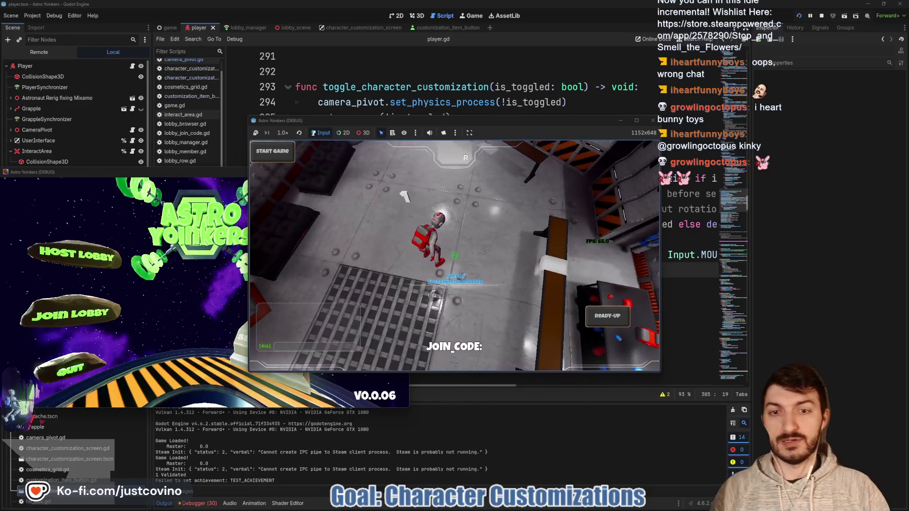
pyautogui.press('e')
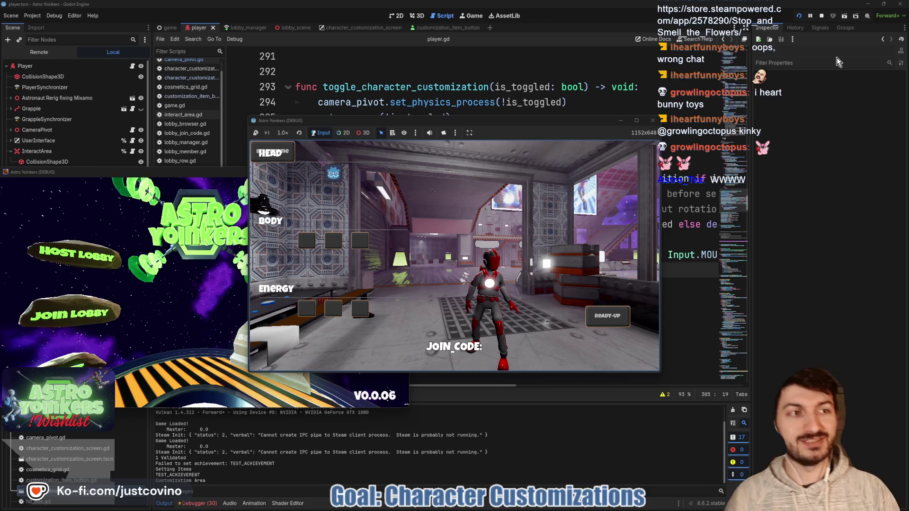
pyautogui.click(822, 17)
# - Restart the game and host a private lobby
pyautogui.click(799, 17)
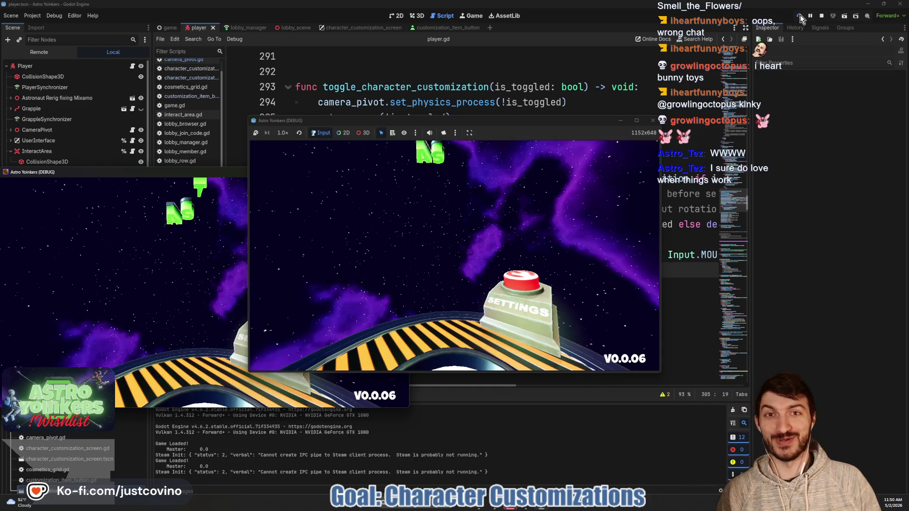
pyautogui.click(334, 196)
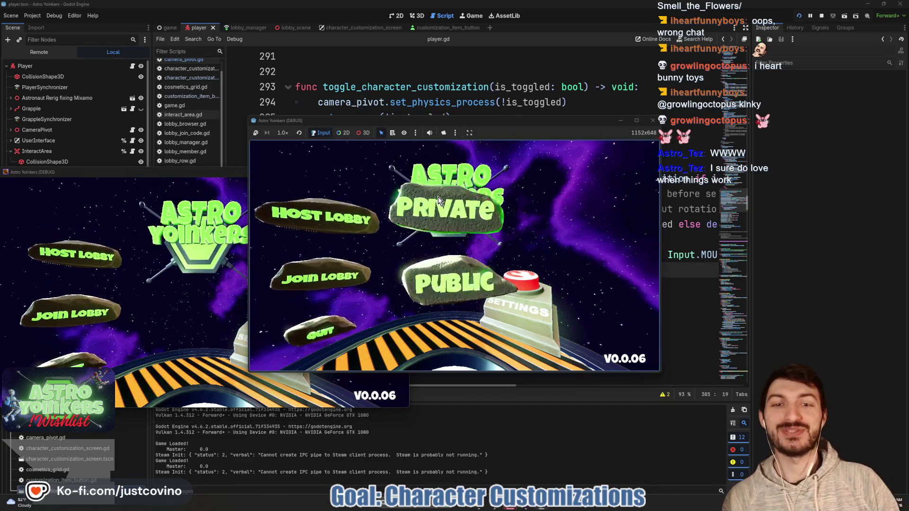
pyautogui.click(438, 197)
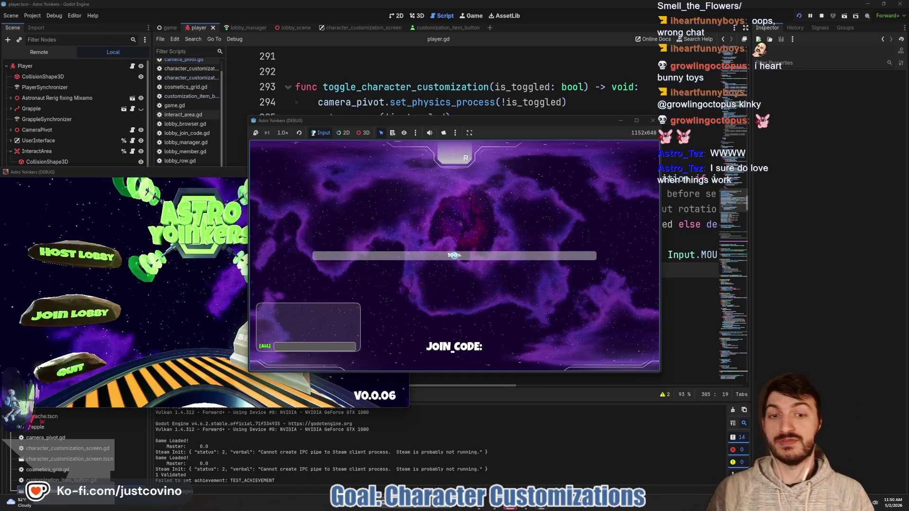
# - Run the astronaut through the locker room, open customization with E, then stop with F8
pyautogui.press('w')
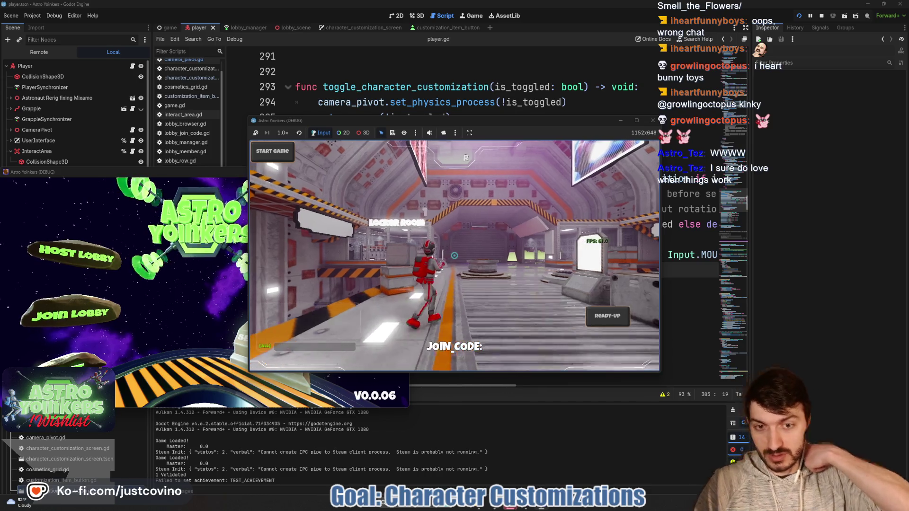
pyautogui.press('w')
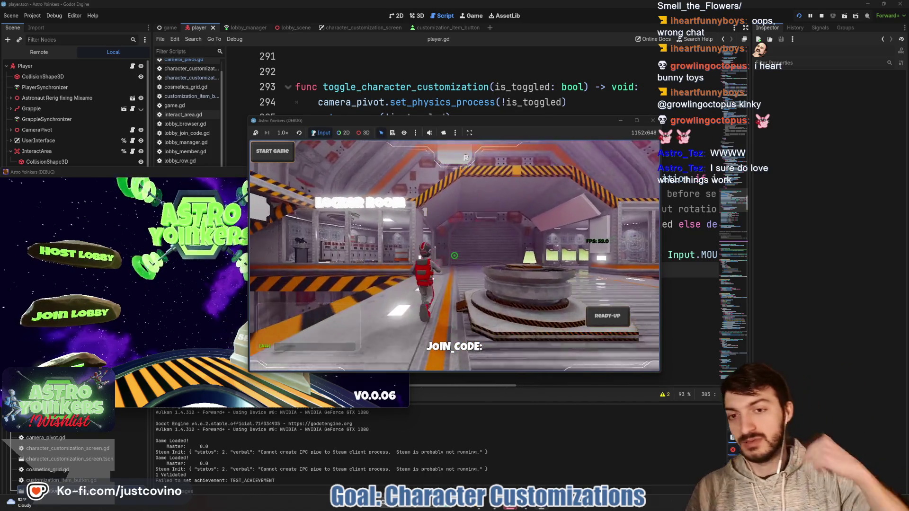
pyautogui.press('w')
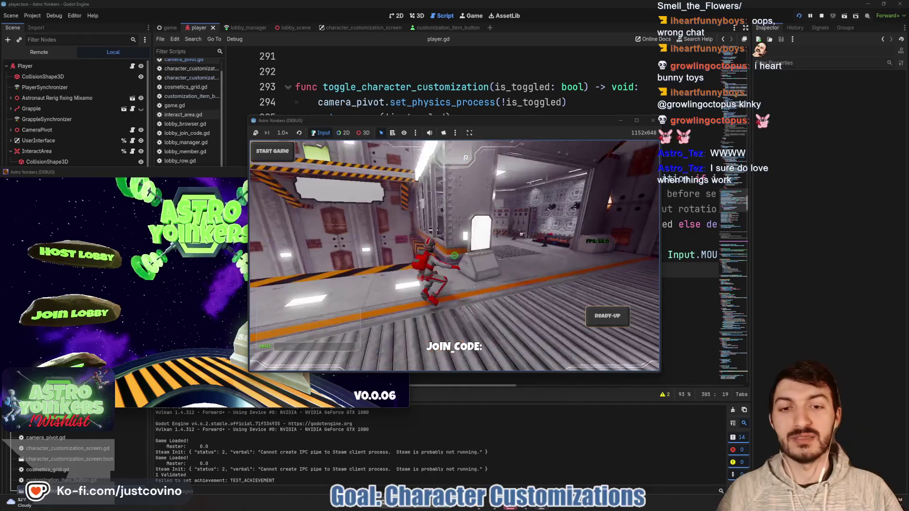
pyautogui.press('w')
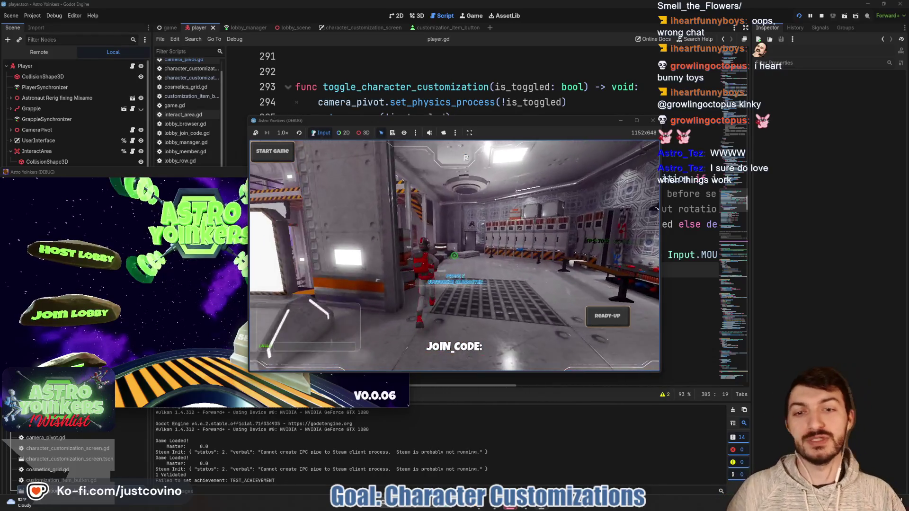
pyautogui.press('e')
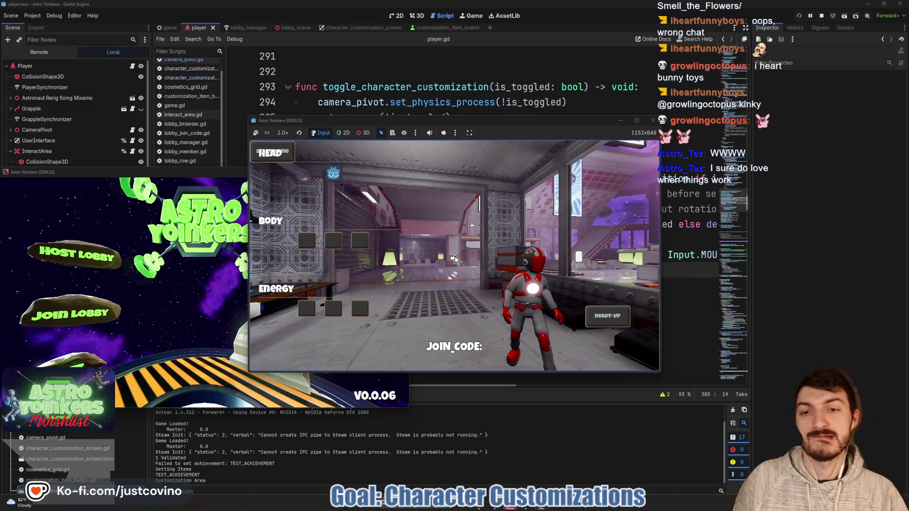
pyautogui.moveTo(556, 232)
pyautogui.mouseDown()
pyautogui.moveTo(582, 416)
pyautogui.moveTo(500, 220)
pyautogui.mouseUp()
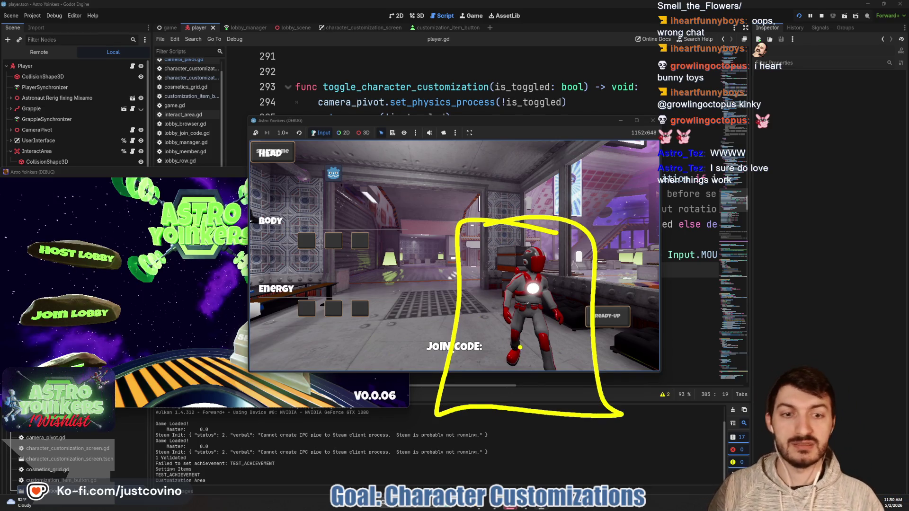
pyautogui.press('Escape')
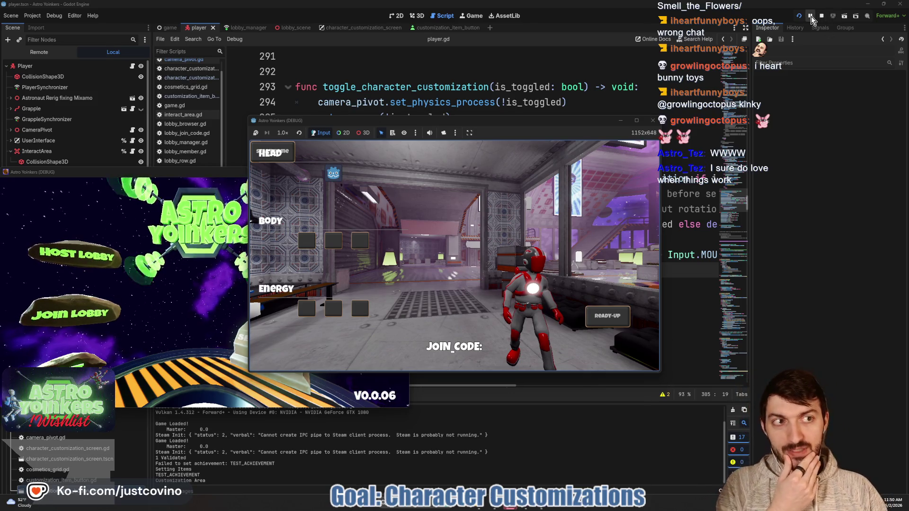
pyautogui.press('F8')
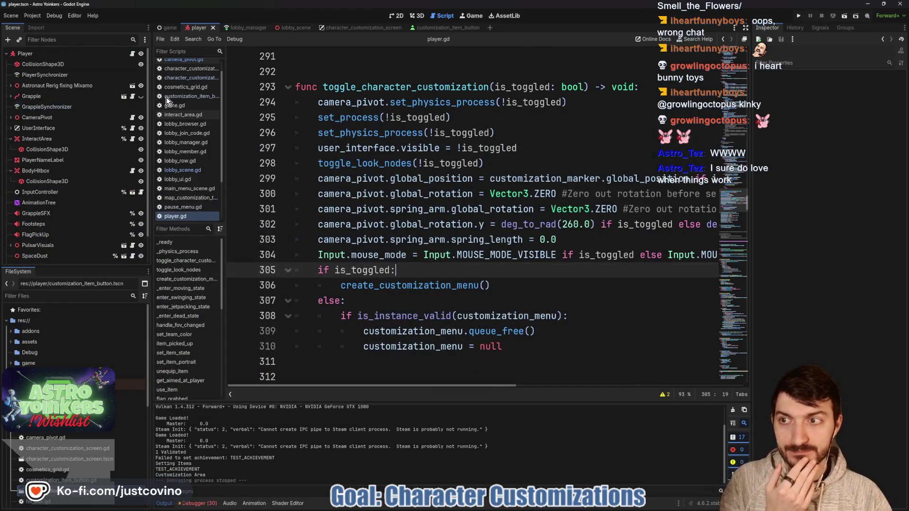
# - Select the CustomizationMarker node and frame it in the 3D view
pyautogui.scroll(-2, 76, 258)
pyautogui.click(75, 258)
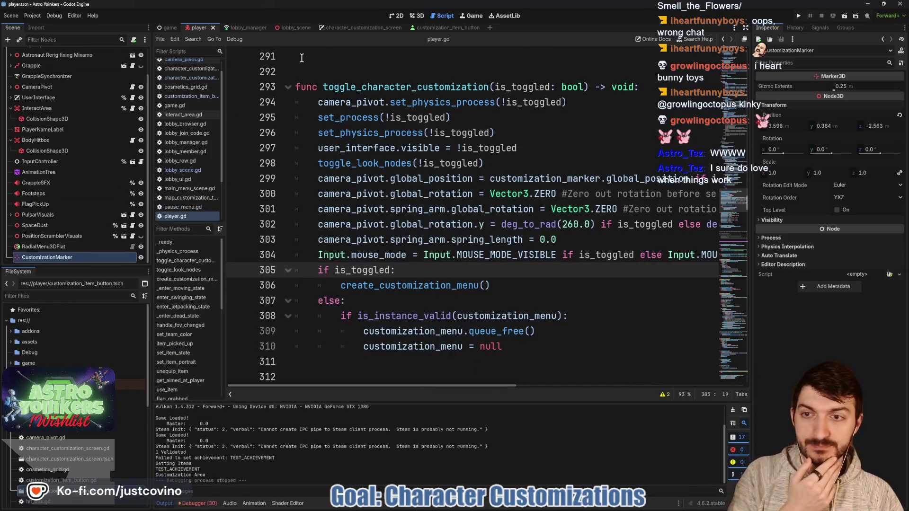
pyautogui.click(418, 16)
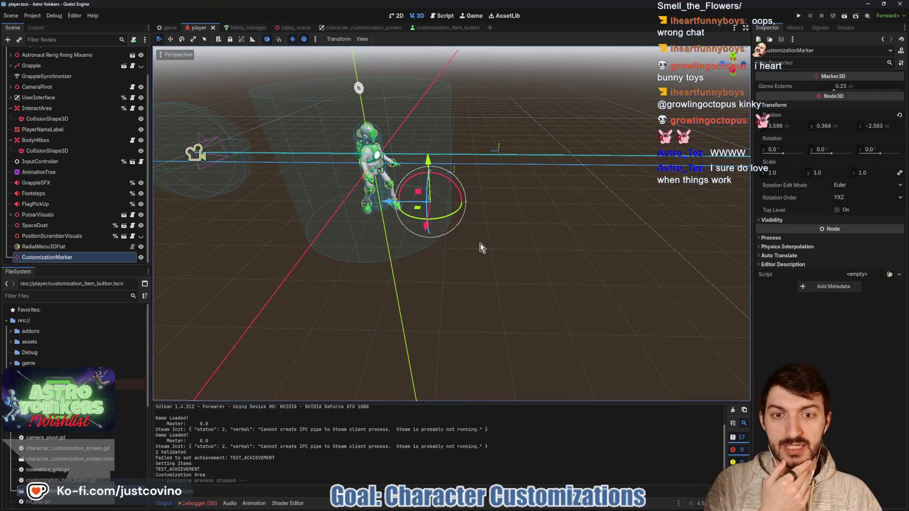
pyautogui.press('f')
pyautogui.moveTo(555, 225)
pyautogui.mouseDown()
pyautogui.moveTo(451, 182)
pyautogui.moveTo(444, 223)
pyautogui.moveTo(455, 203)
pyautogui.mouseUp()
# - Save the player scene, relaunch the game, and bring up the lobby hosting options
pyautogui.hotkey('ctrl', 's')
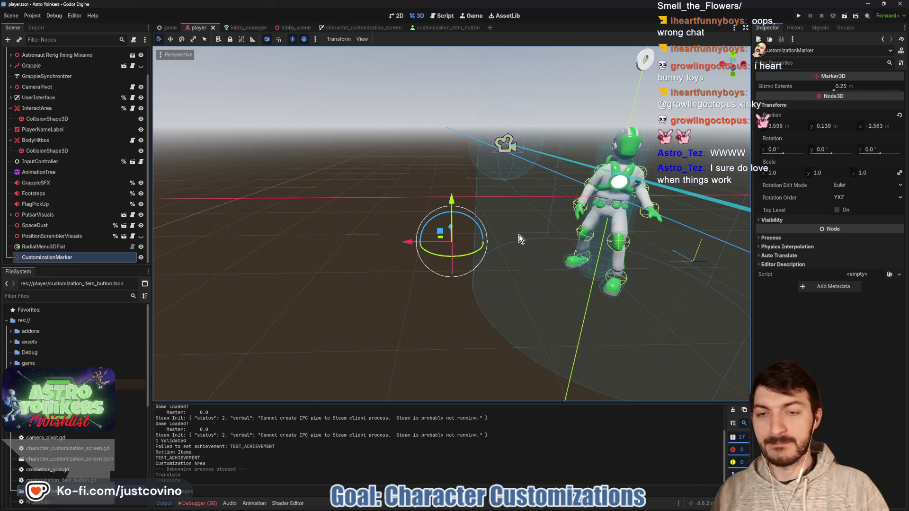
pyautogui.click(798, 16)
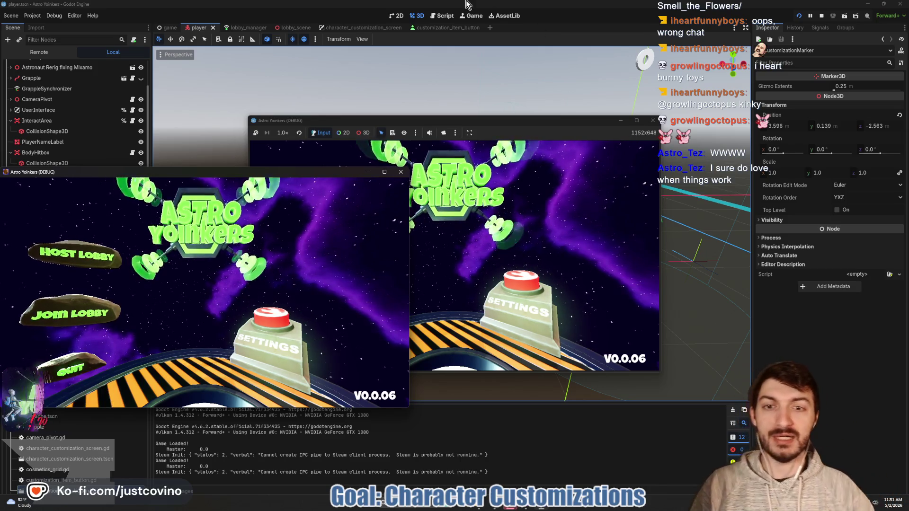
pyautogui.click(360, 211)
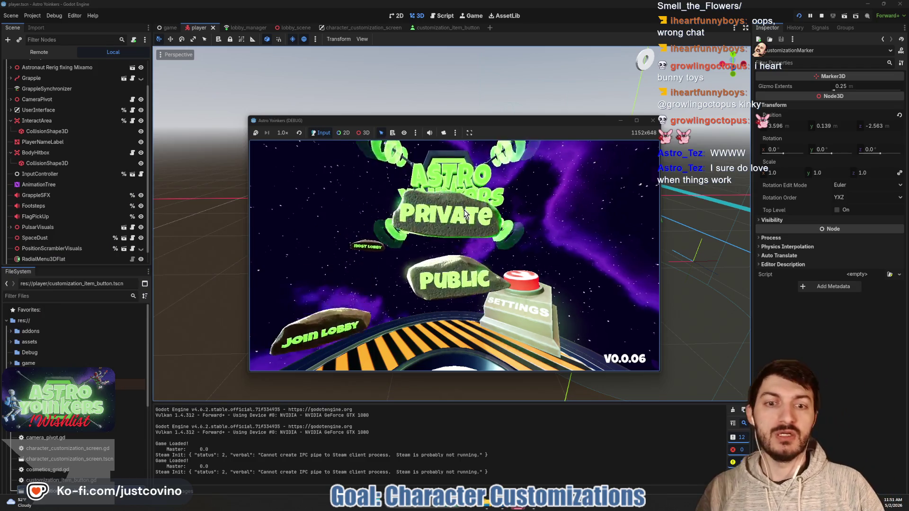
# - Host a private lobby, walk into the locker room, open customization, then stop the game
pyautogui.click(464, 214)
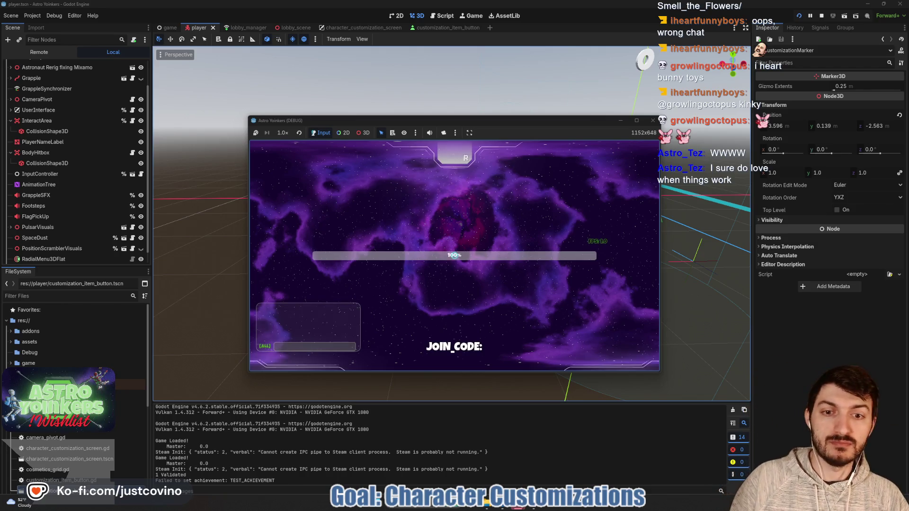
pyautogui.press('w')
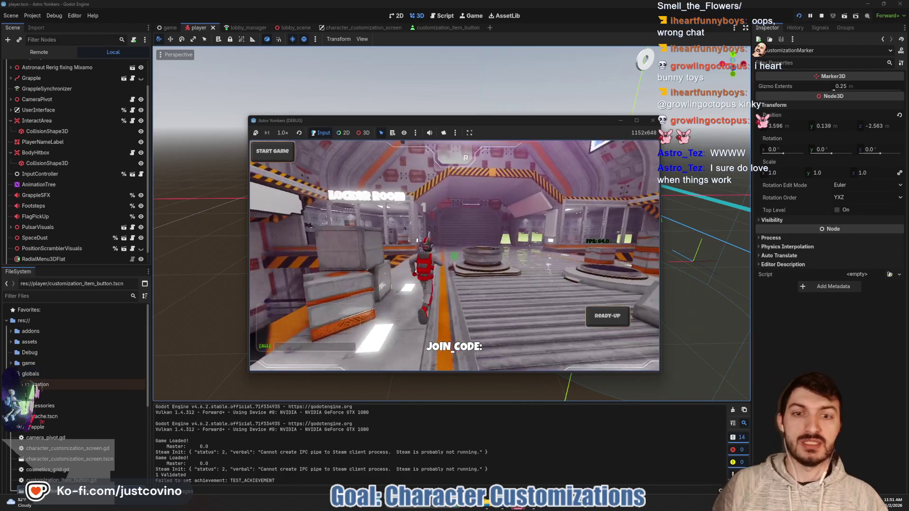
pyautogui.press('w')
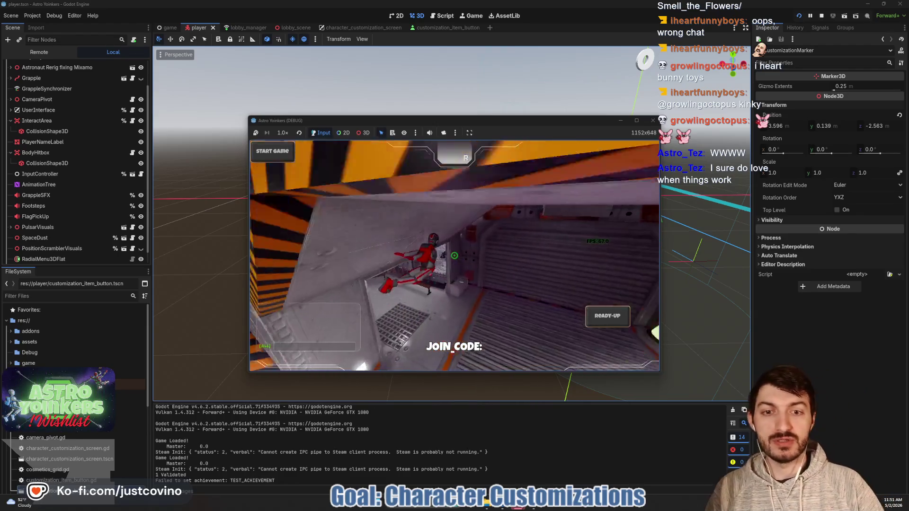
pyautogui.press('w')
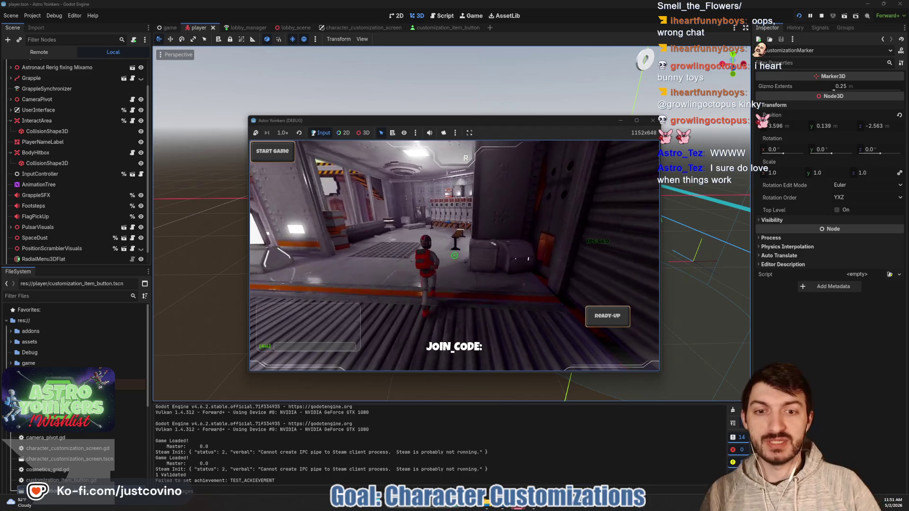
pyautogui.press('w')
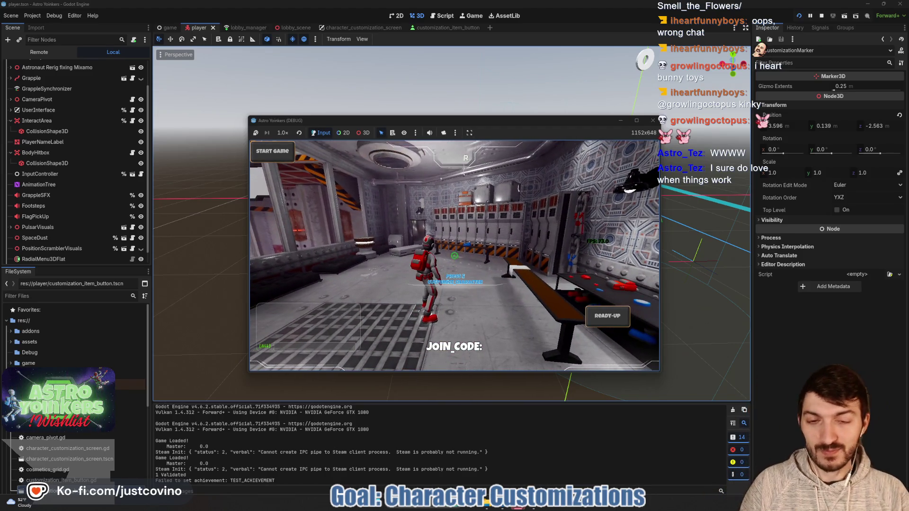
pyautogui.press('e')
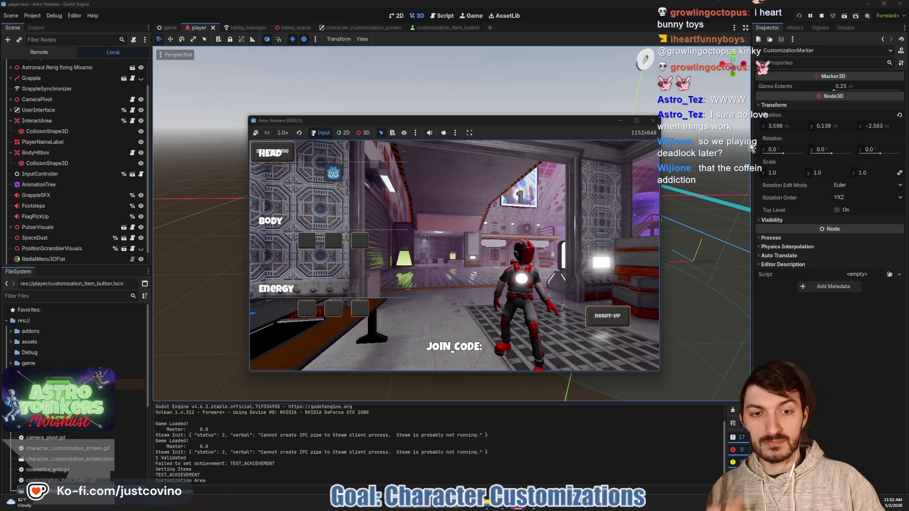
pyautogui.click(824, 15)
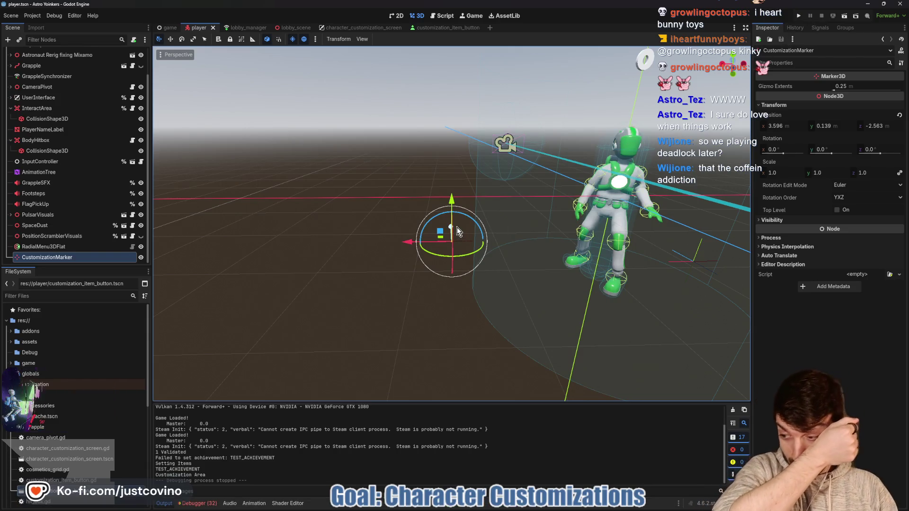
# - Move the CustomizationMarker down to y -0.249, save the player scene, and run the game again
pyautogui.click(44, 247)
pyautogui.click(47, 257)
pyautogui.moveTo(453, 201); pyautogui.dragTo(454, 230)
pyautogui.hotkey('ctrl', 's')
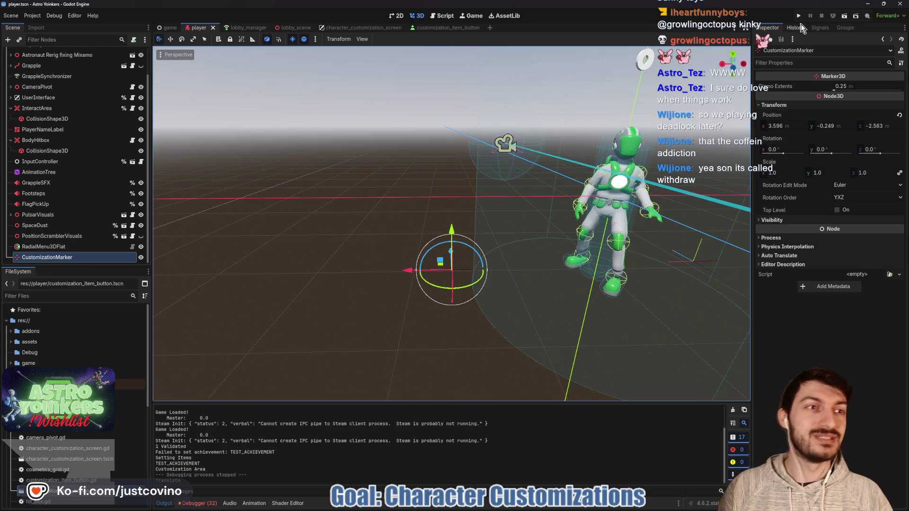
pyautogui.click(798, 14)
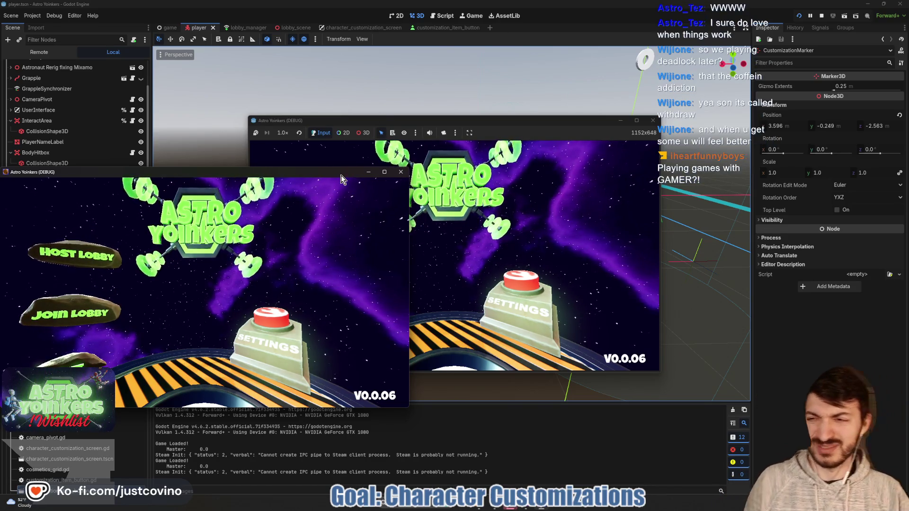
# - Host a private lobby from the second game window
pyautogui.click(481, 119)
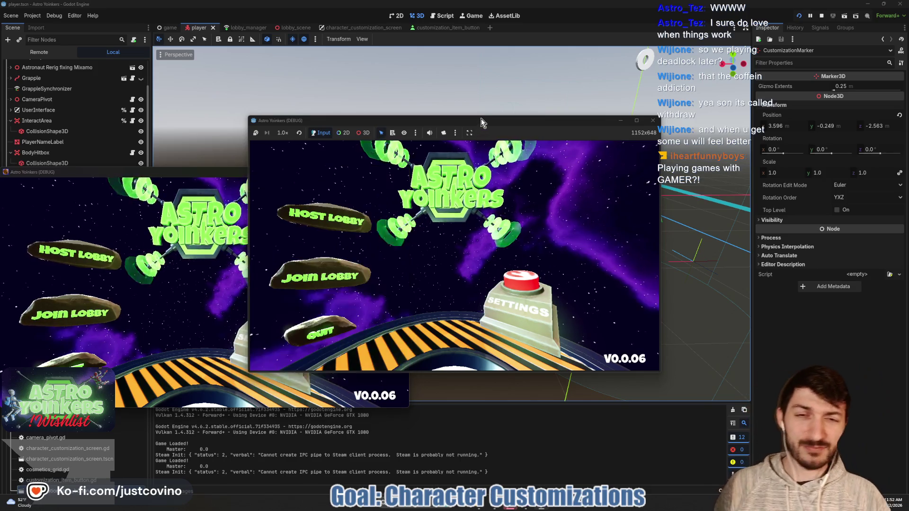
pyautogui.click(350, 218)
pyautogui.click(457, 220)
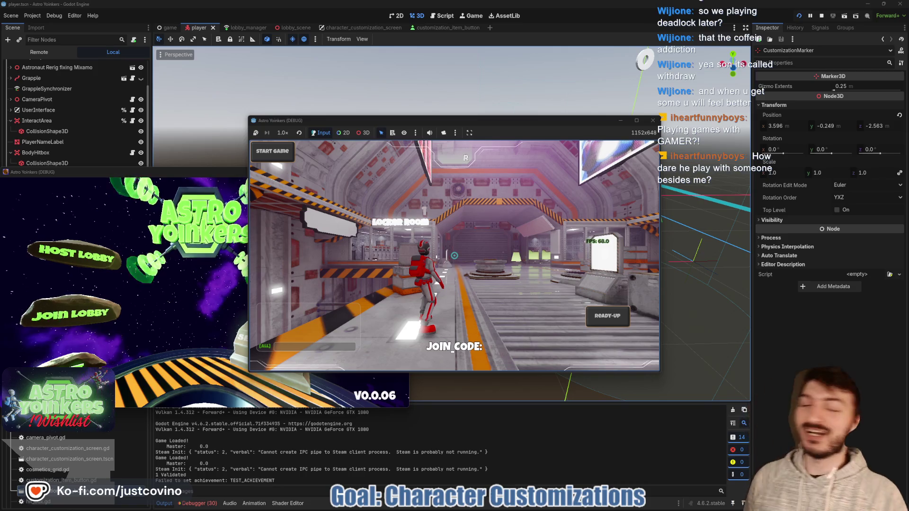
# - Walk into the locker room, open the customization screen, close it, and stop the game
pyautogui.press('w')
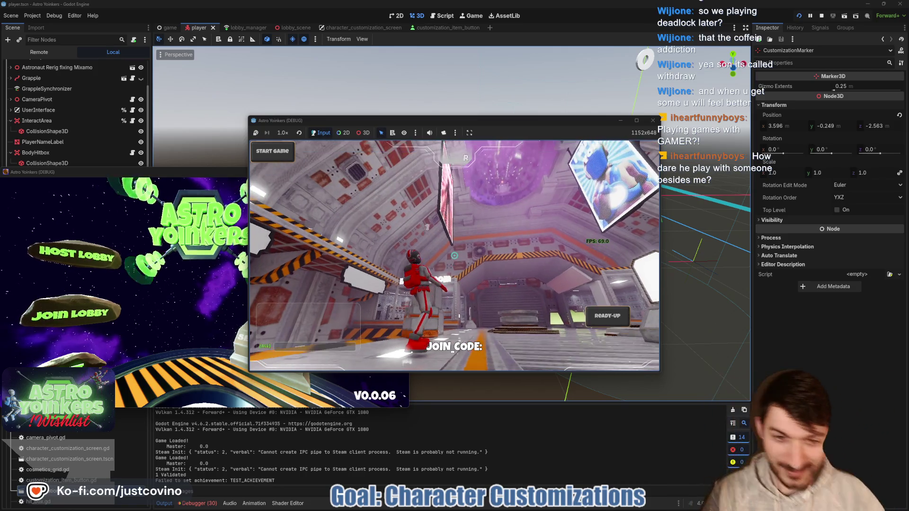
pyautogui.press('w')
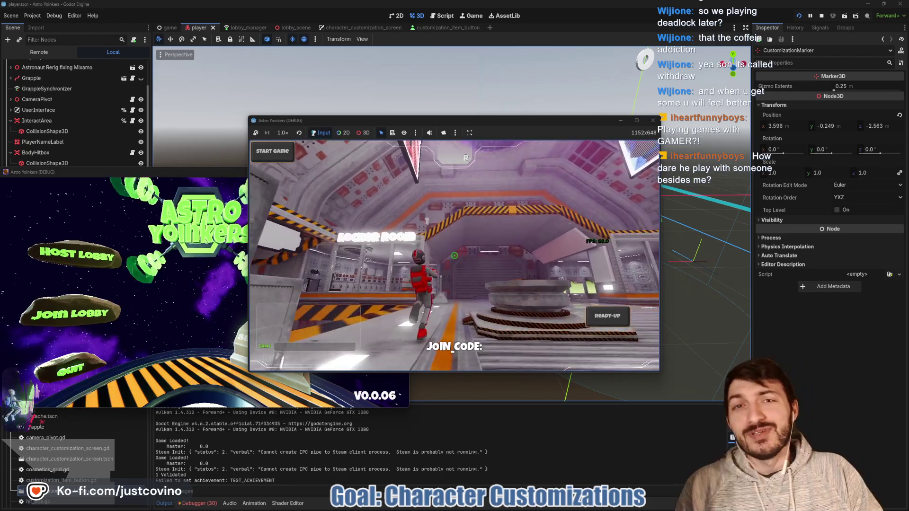
pyautogui.press('w')
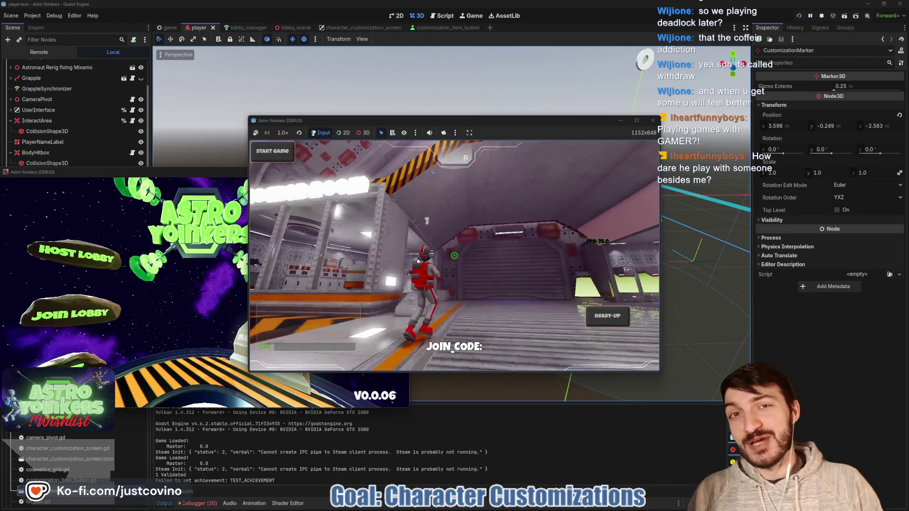
pyautogui.press('w')
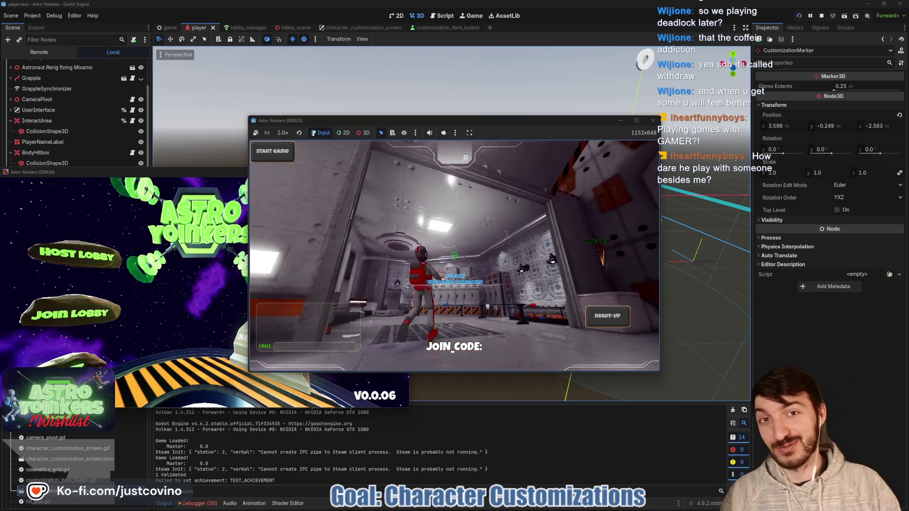
pyautogui.press('w')
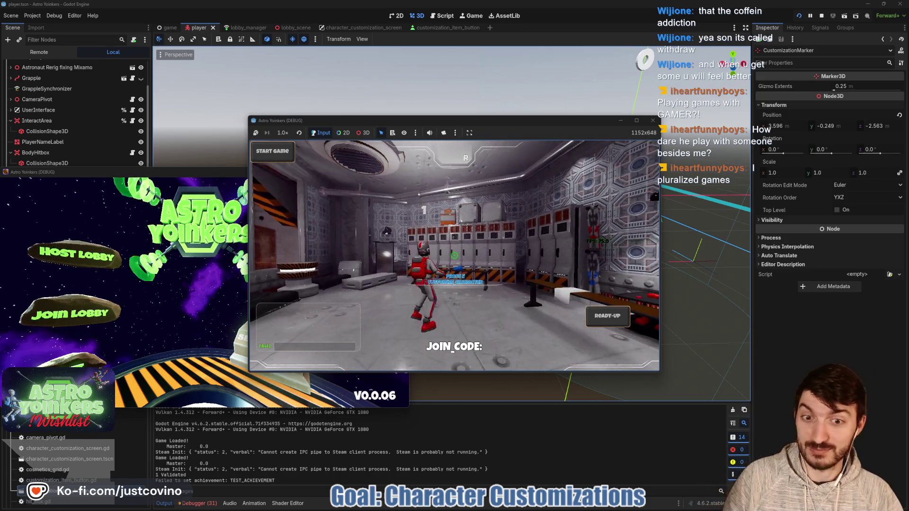
pyautogui.press('e')
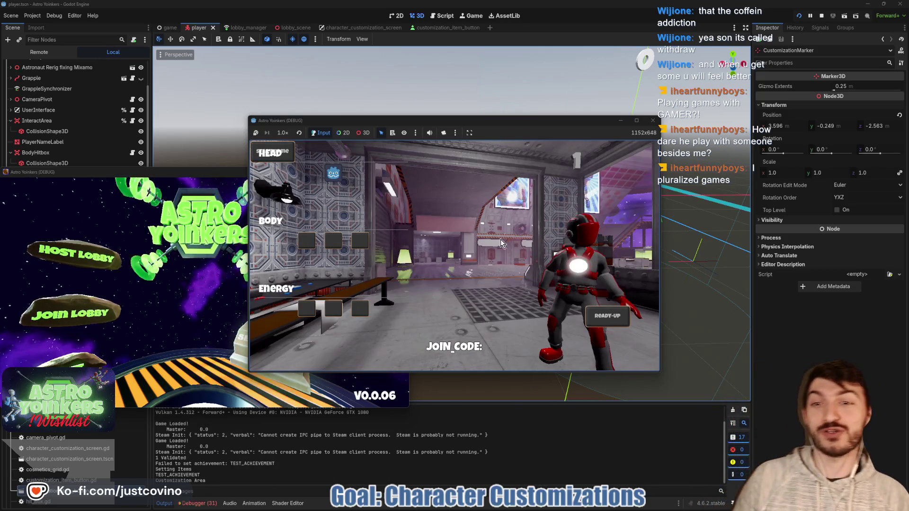
pyautogui.press('Escape')
pyautogui.press('Escape')
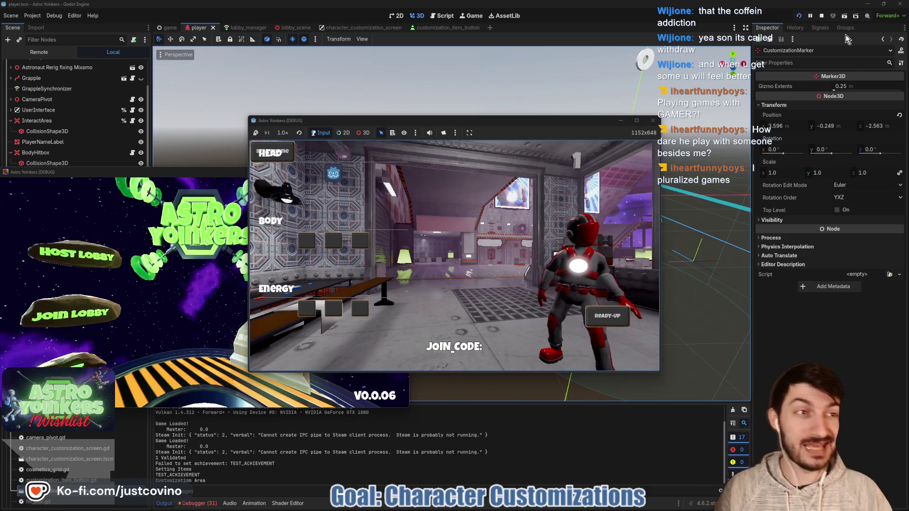
pyautogui.click(822, 17)
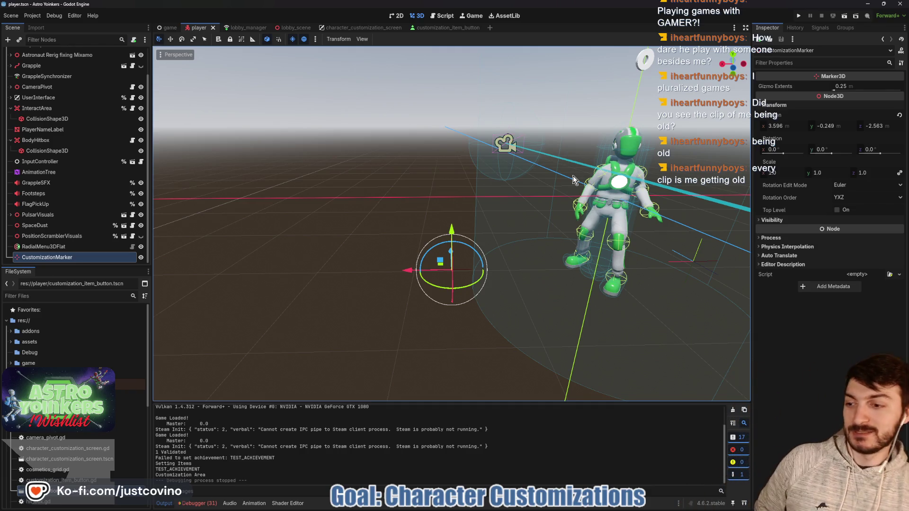
# - Relaunch the game with F5 and bring up the lobby hosting options
pyautogui.press('F5')
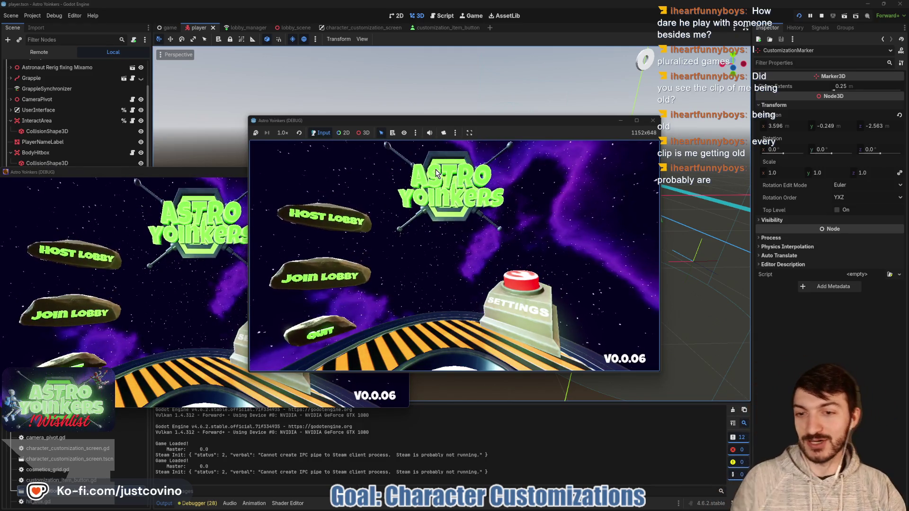
pyautogui.click(350, 219)
# - Host a lobby, run and grapple toward the Locker Room, then stop the game with F8
pyautogui.click(442, 194)
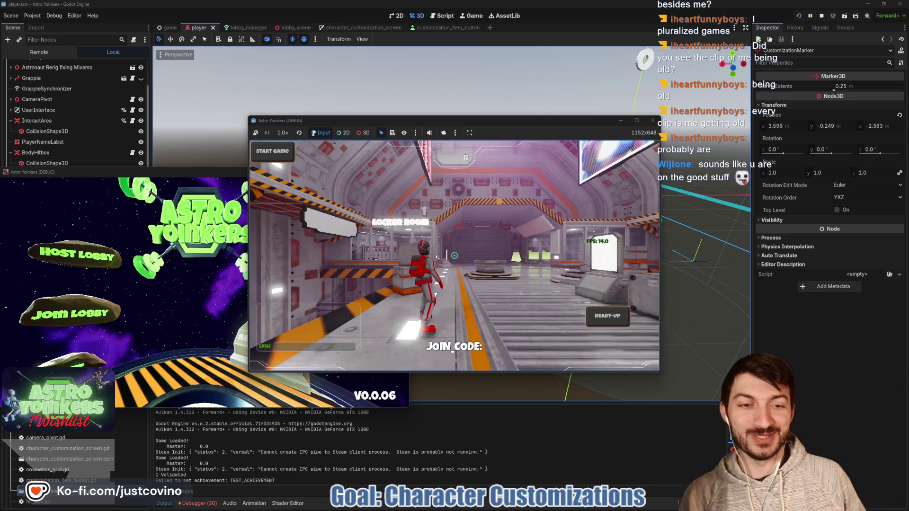
pyautogui.press('w')
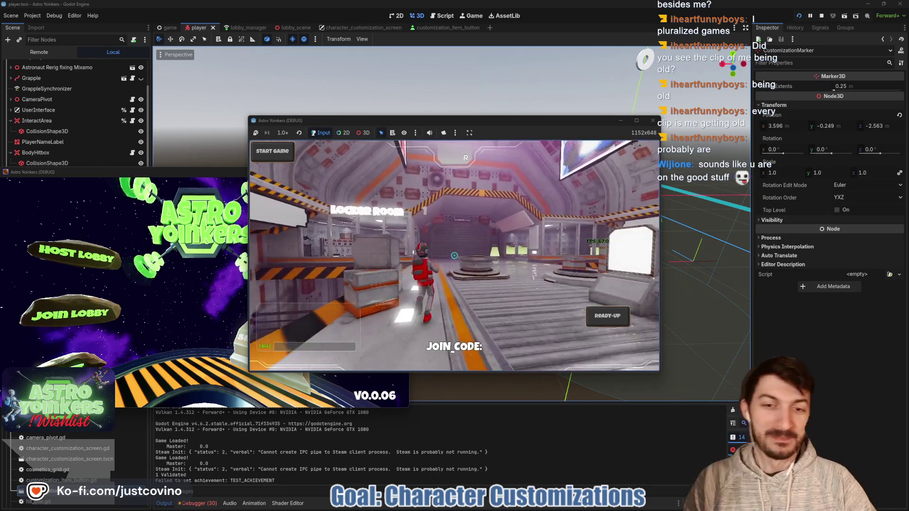
pyautogui.click(454, 256)
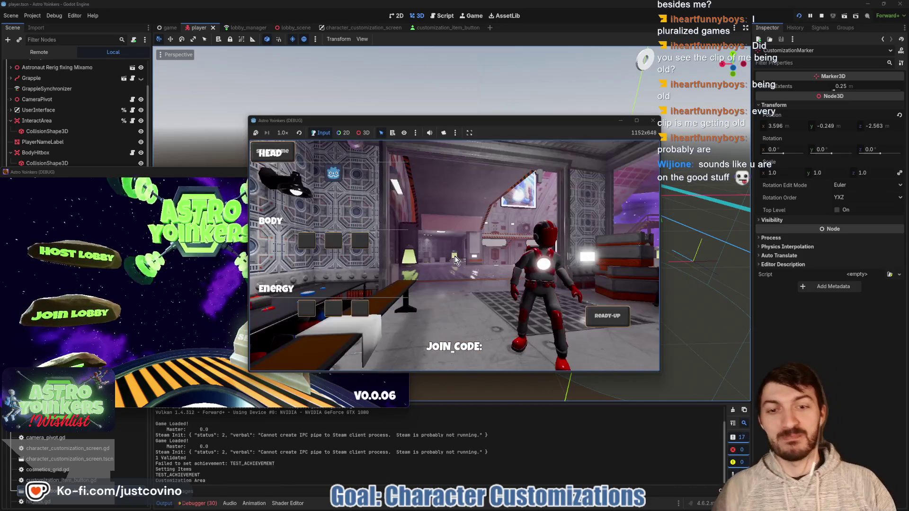
pyautogui.press('Escape')
pyautogui.press('Escape')
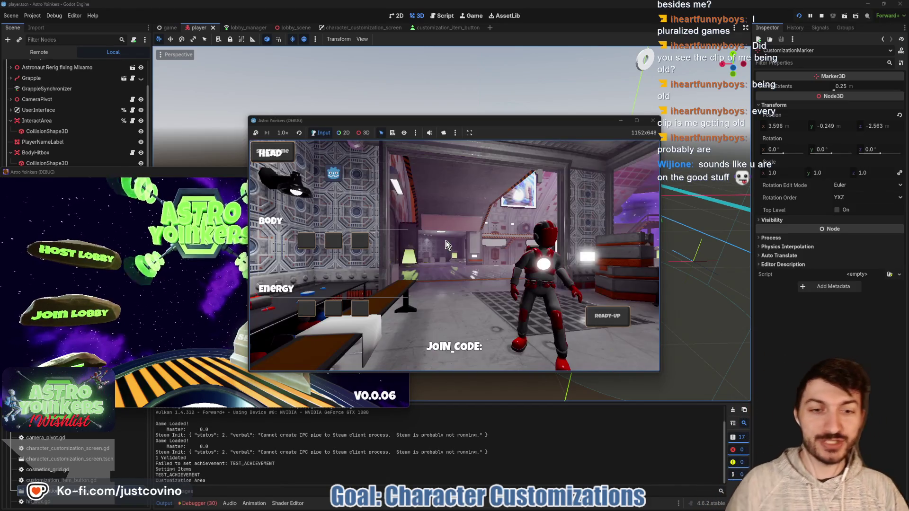
pyautogui.press('F8')
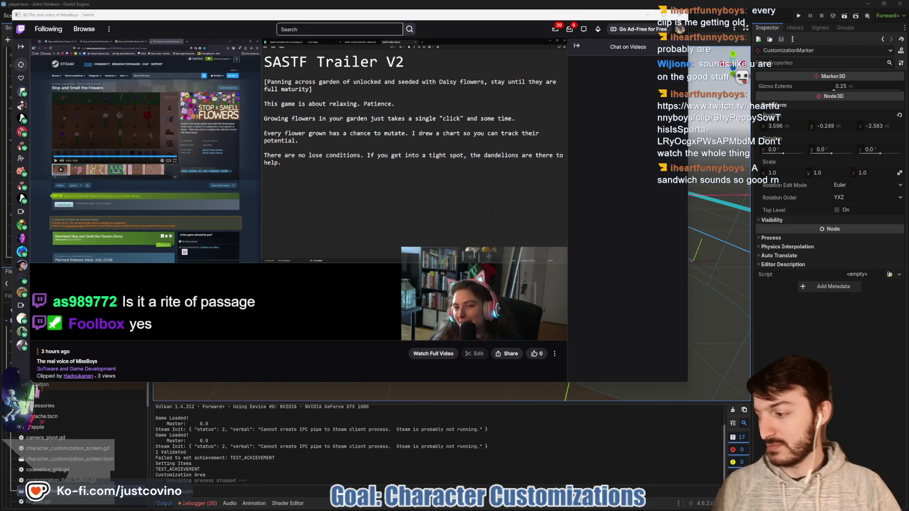
pyautogui.moveTo(49, 332)
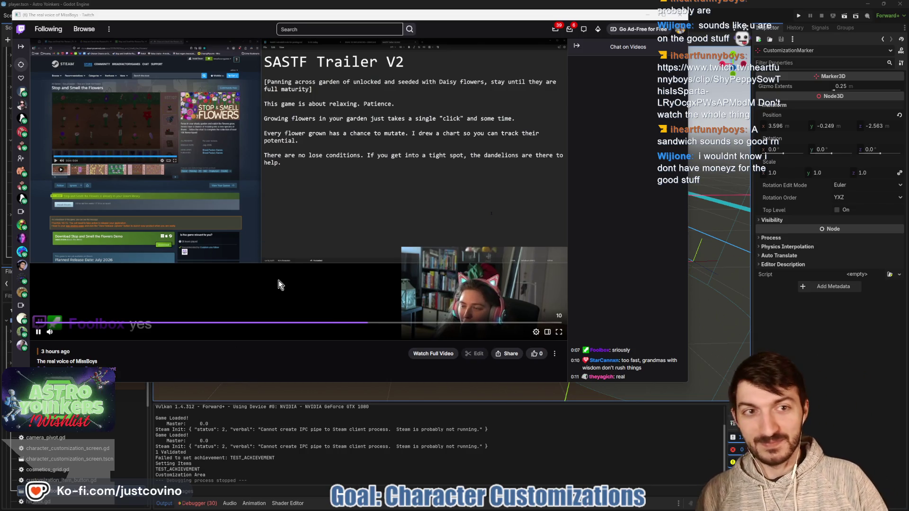
pyautogui.click(687, 17)
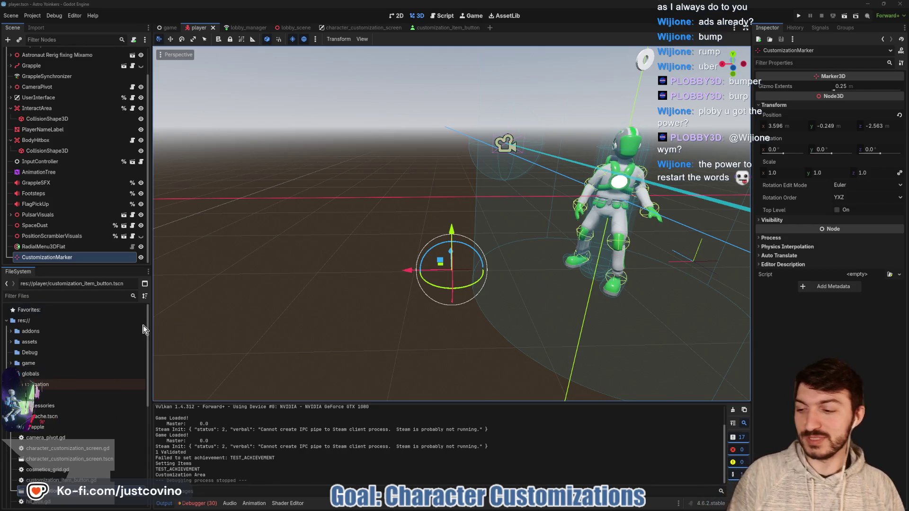
# - Run the project to start the two debug game instances
pyautogui.click(799, 17)
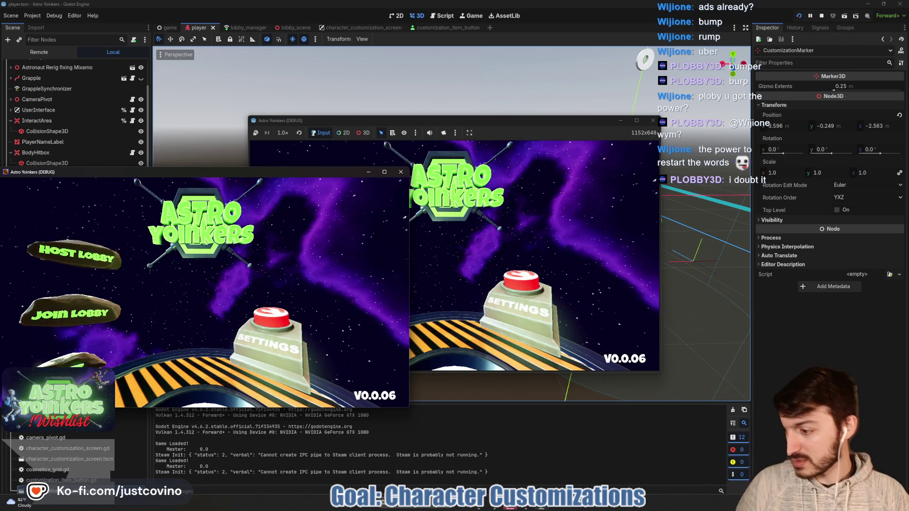
pyautogui.hotkey('alt', 'Tab')
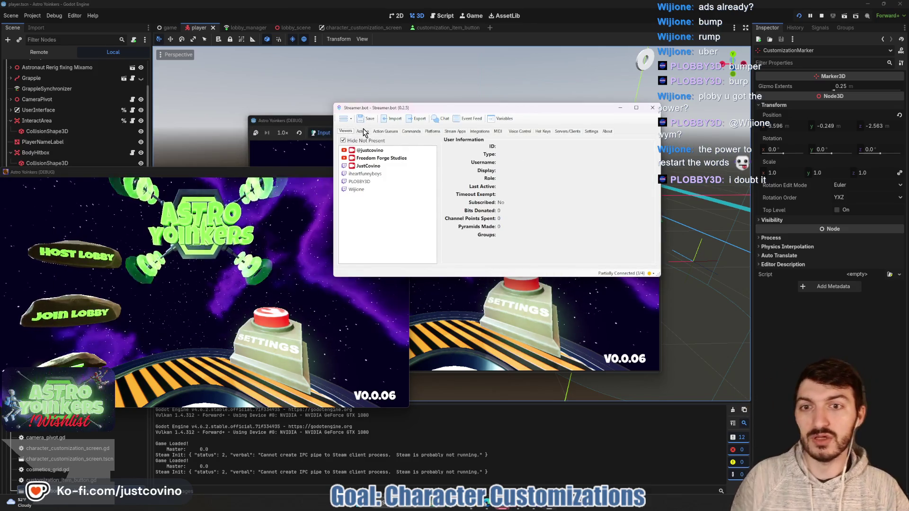
pyautogui.click(363, 133)
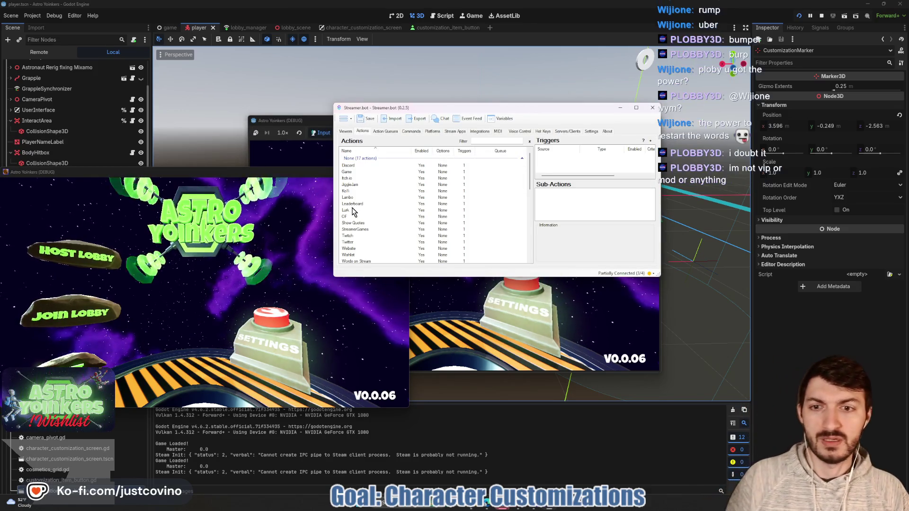
pyautogui.scroll(-1, 379, 220)
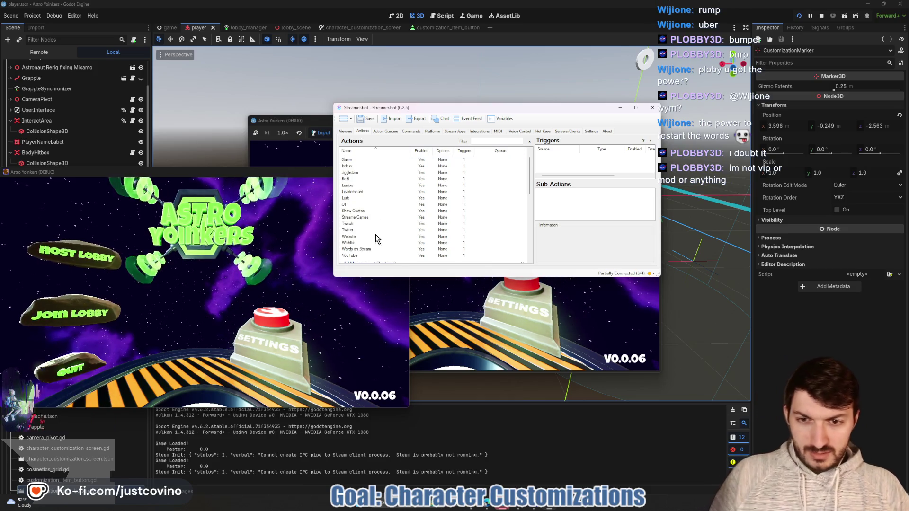
pyautogui.click(369, 250)
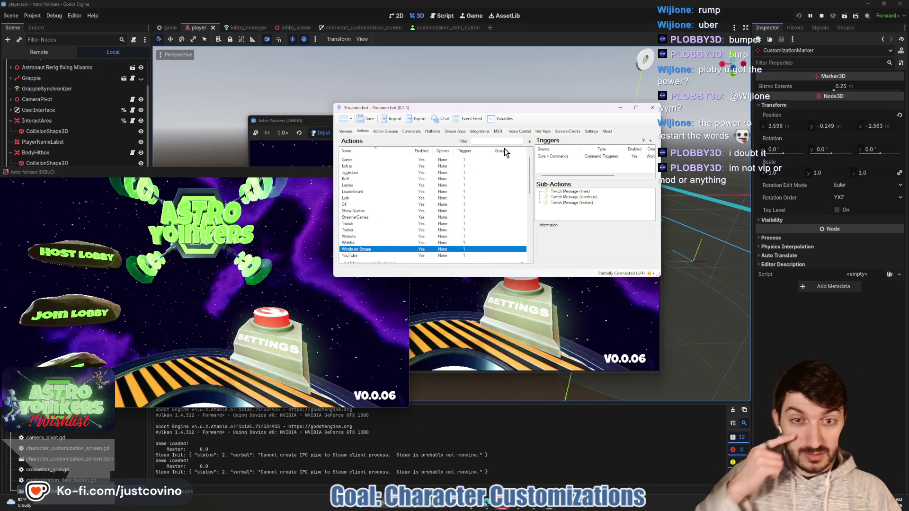
pyautogui.click(410, 133)
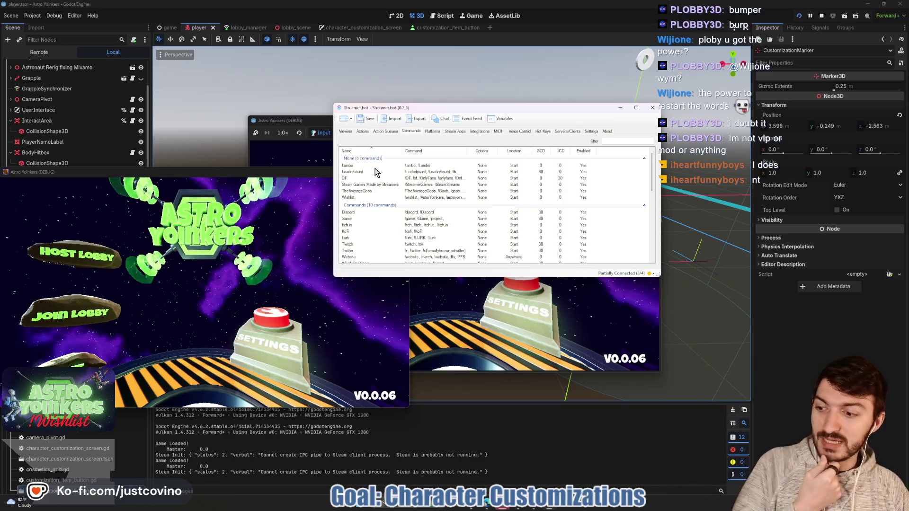
pyautogui.scroll(-1, 380, 203)
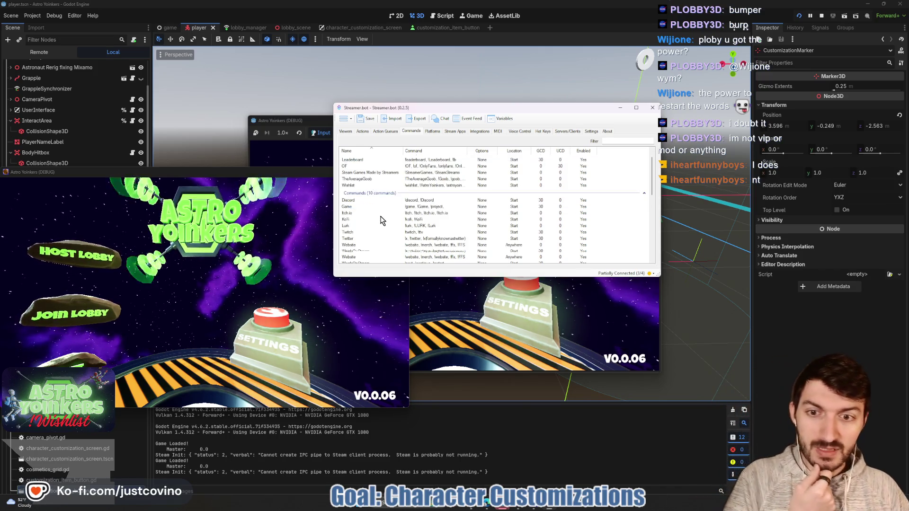
pyautogui.doubleClick(374, 240)
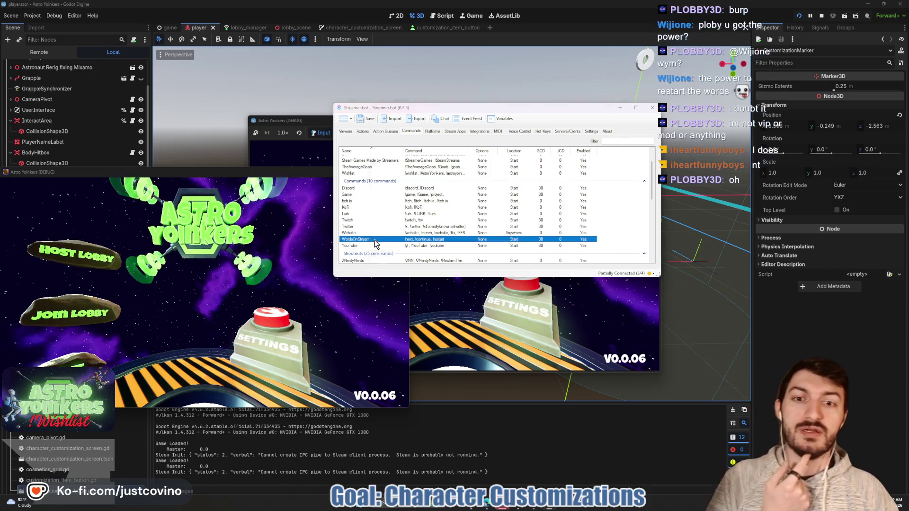
pyautogui.click(558, 139)
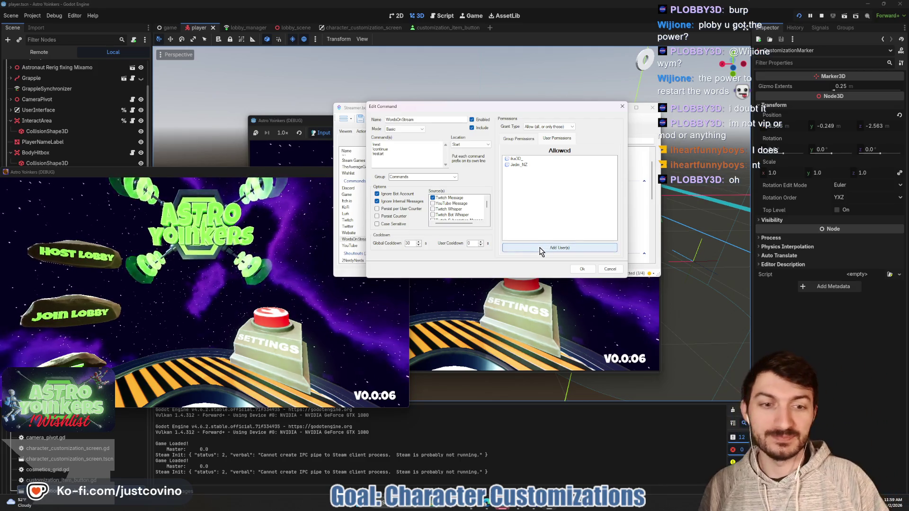
pyautogui.click(583, 269)
pyautogui.click(621, 107)
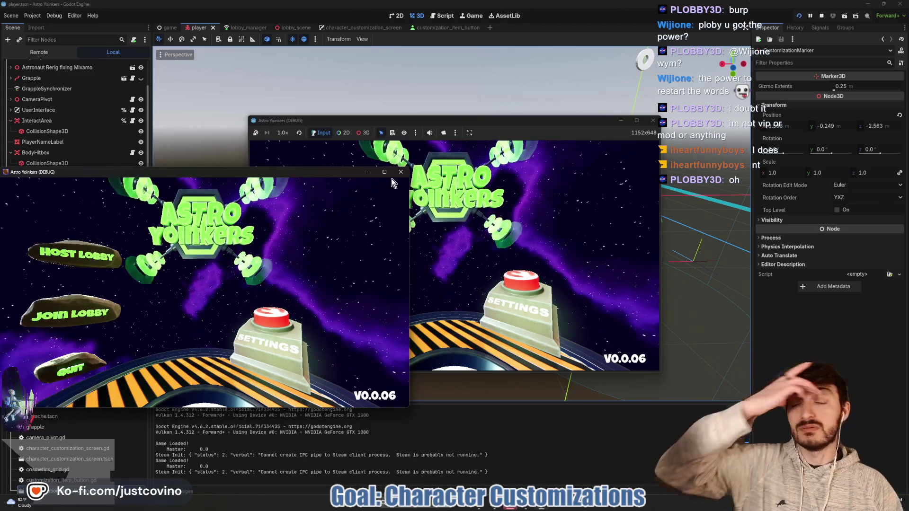
# - Host a lobby from the second game instance
pyautogui.click(450, 121)
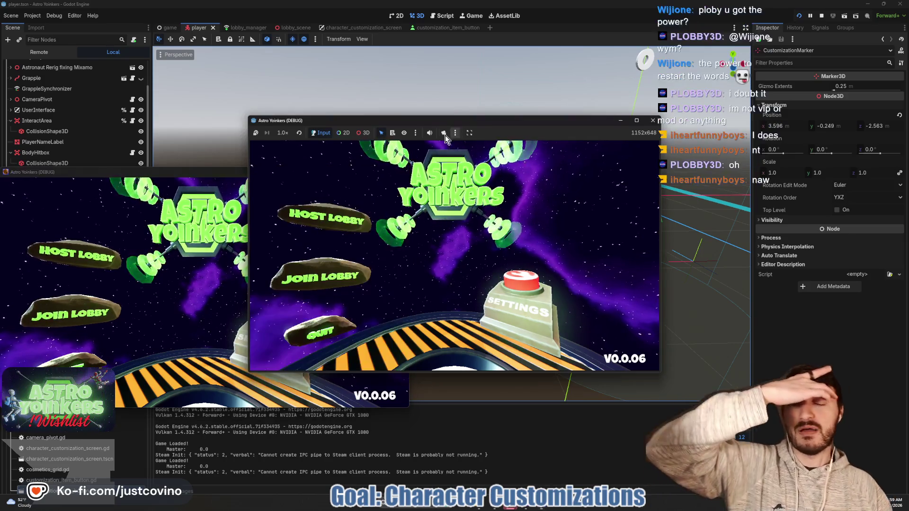
pyautogui.click(319, 225)
pyautogui.click(467, 209)
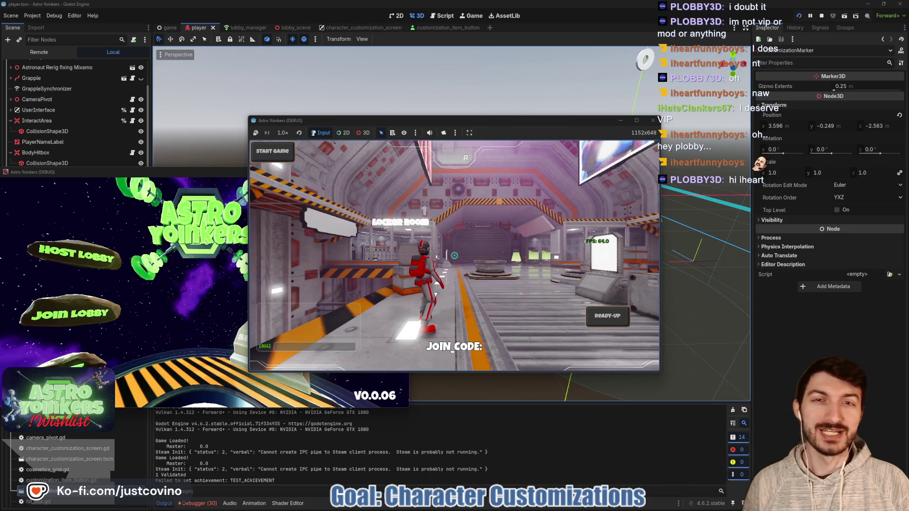
# - Run to the Locker Room, open customization, stop both instances with F8, and save
pyautogui.press('w')
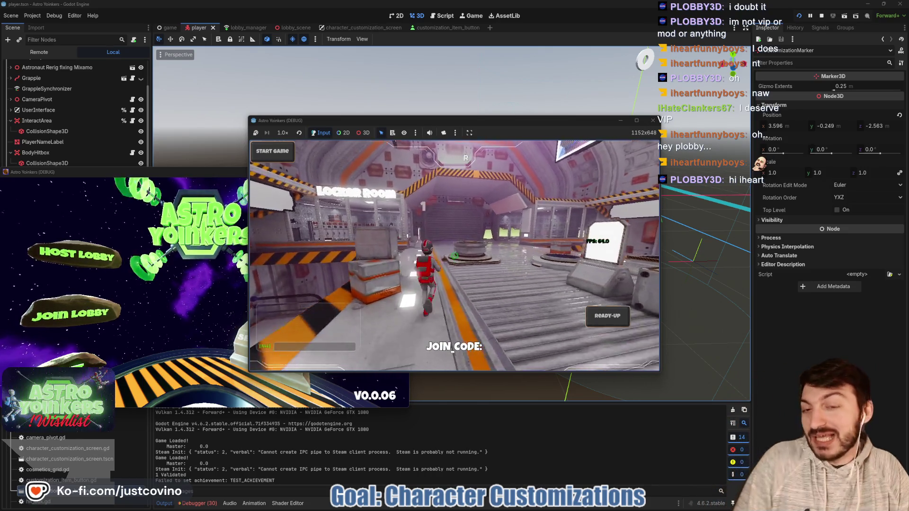
pyautogui.press('w')
pyautogui.press('w')
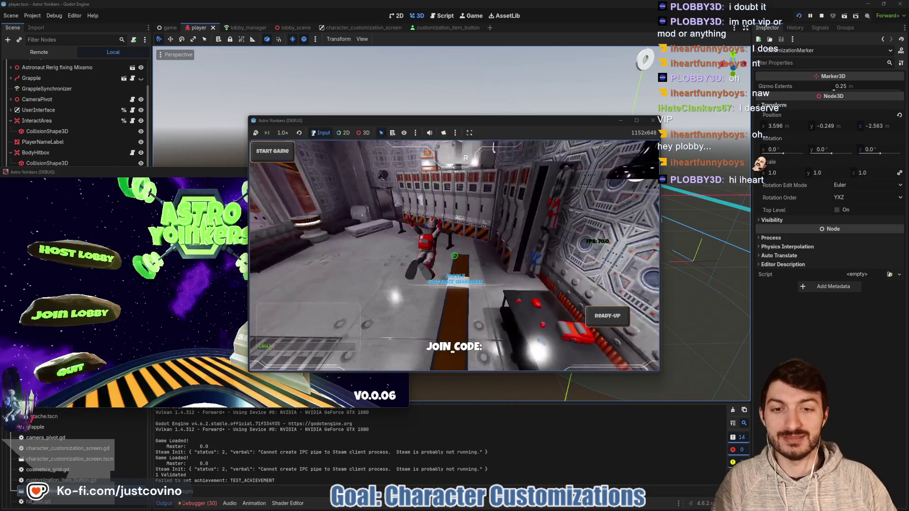
pyautogui.press('w')
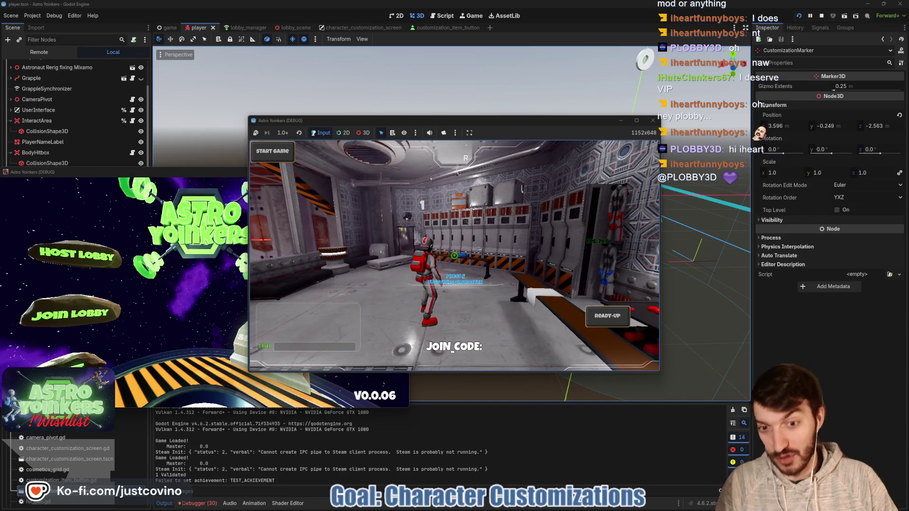
pyautogui.press('e')
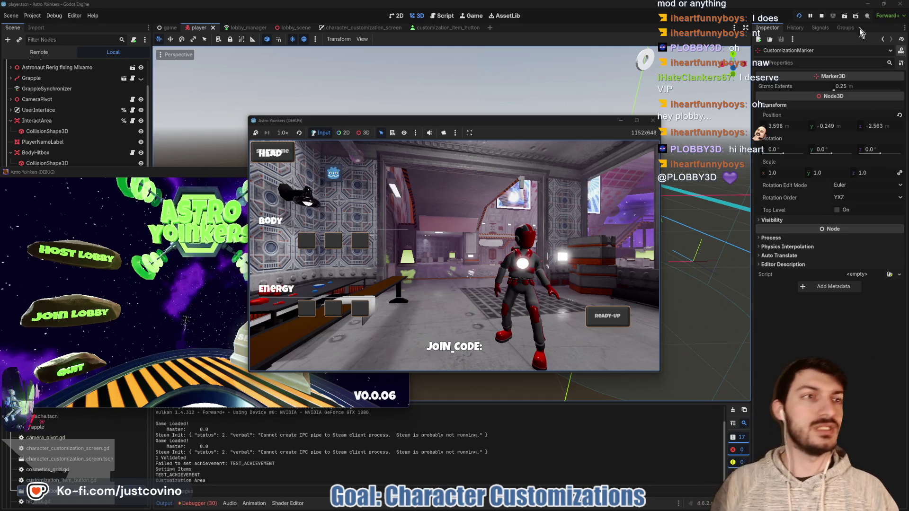
pyautogui.press('F8')
pyautogui.hotkey('ctrl', 's')
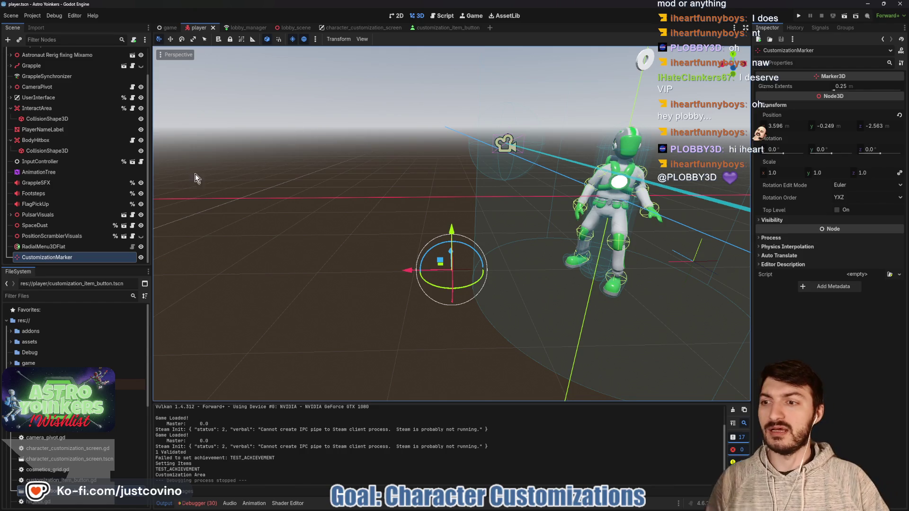
# - Open the character_customization_screen scene in the 2D view and select its MarginContainer
pyautogui.click(387, 27)
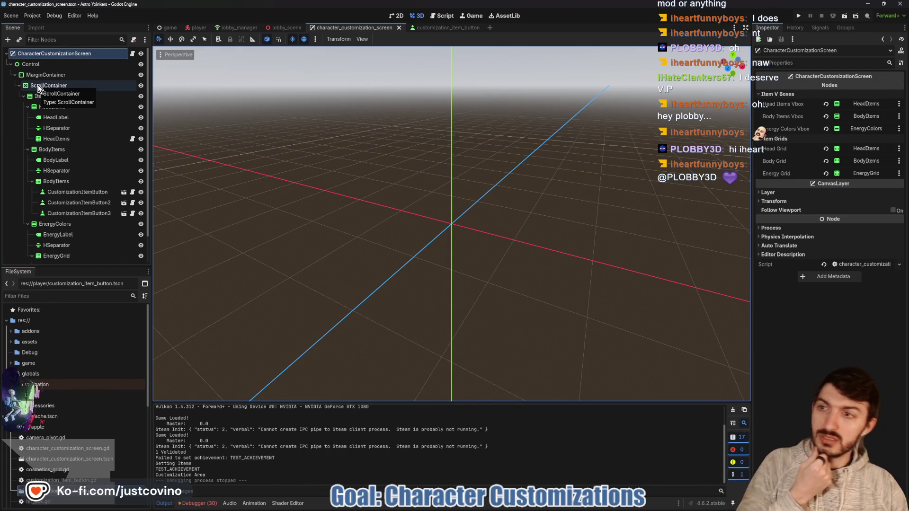
pyautogui.click(396, 16)
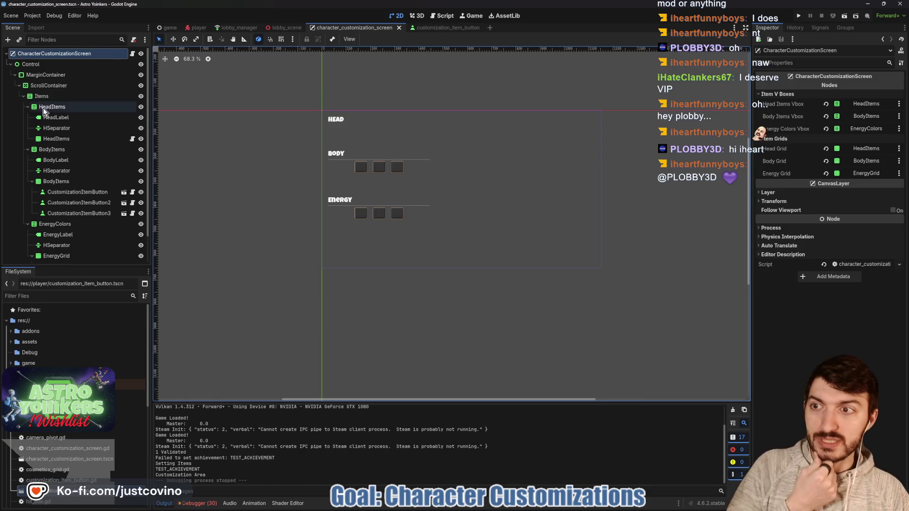
pyautogui.click(45, 75)
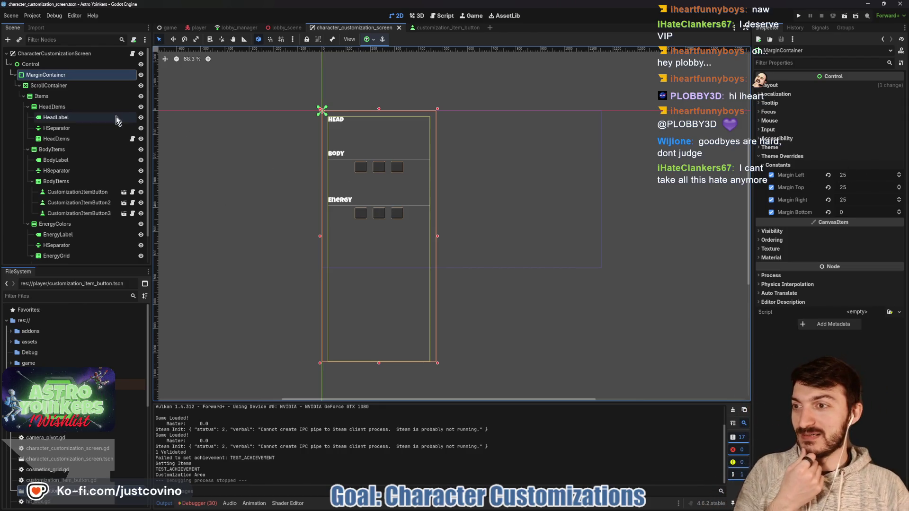
pyautogui.click(73, 119)
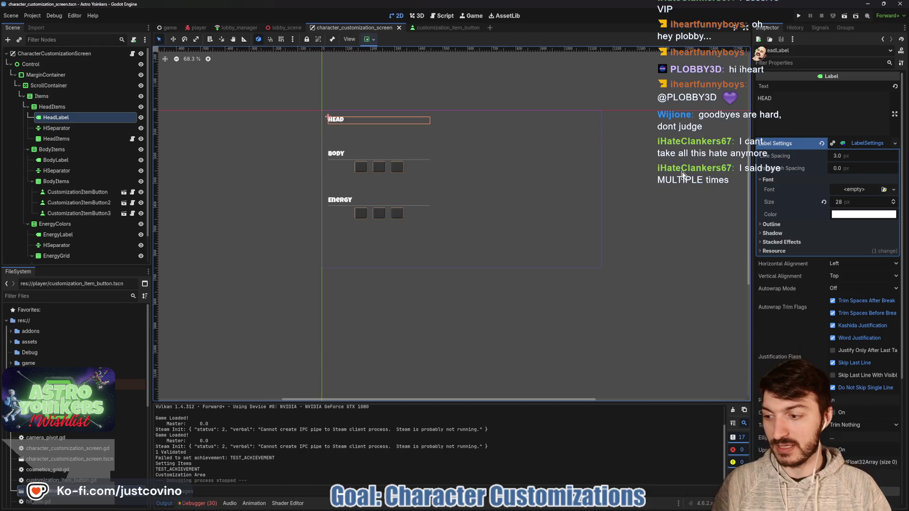
pyautogui.click(860, 201)
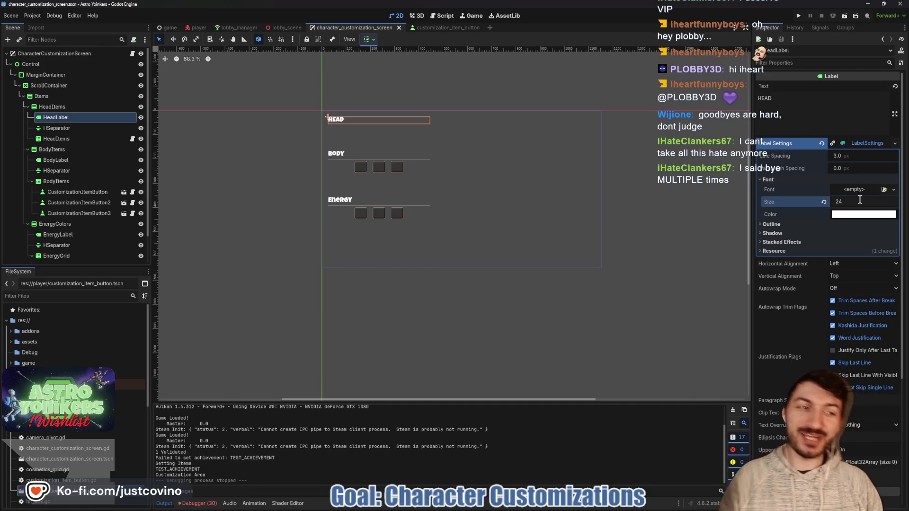
pyautogui.press('Return')
pyautogui.hotkey('ctrl', 's')
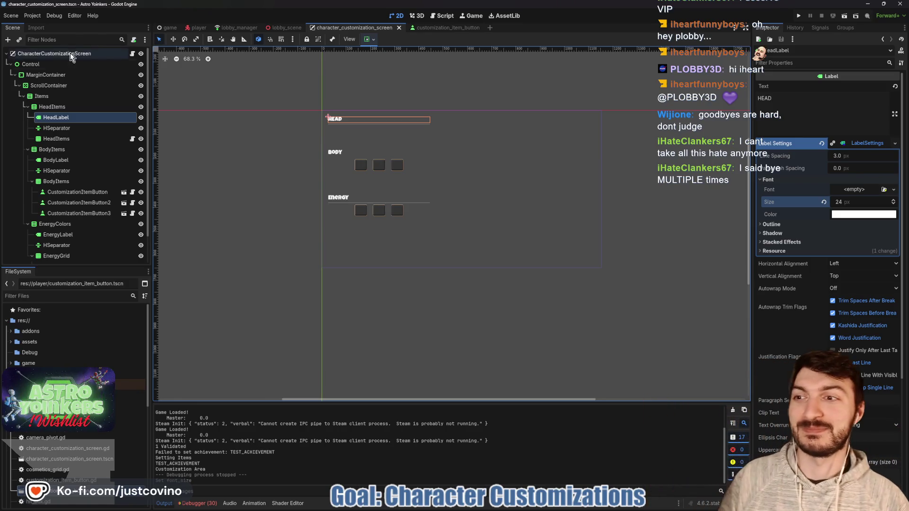
pyautogui.click(78, 137)
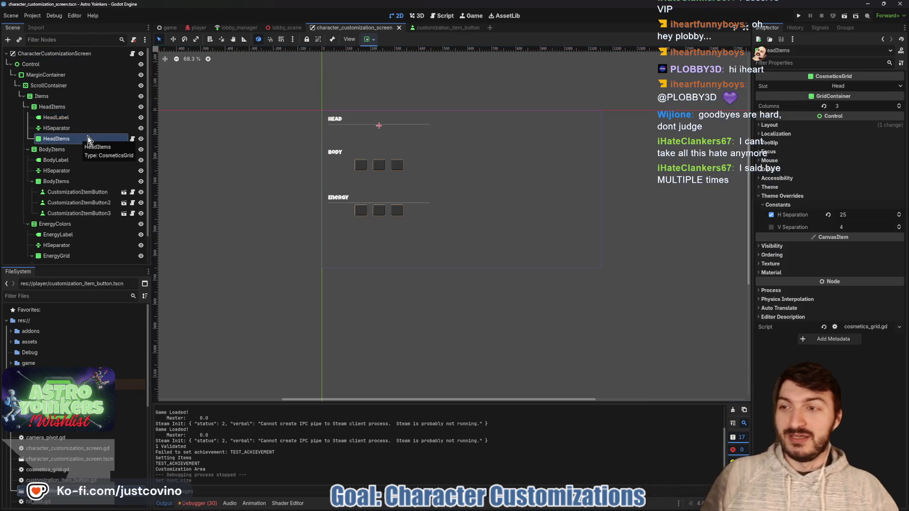
pyautogui.click(56, 107)
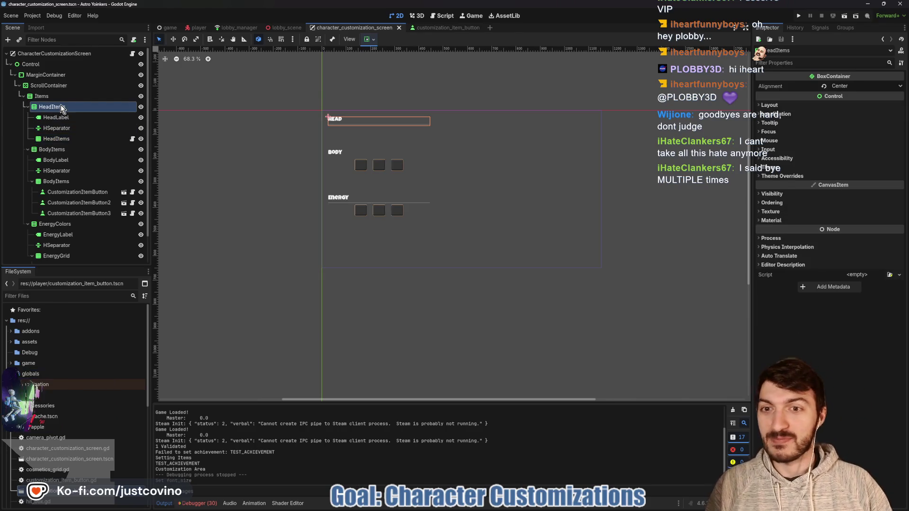
pyautogui.click(49, 95)
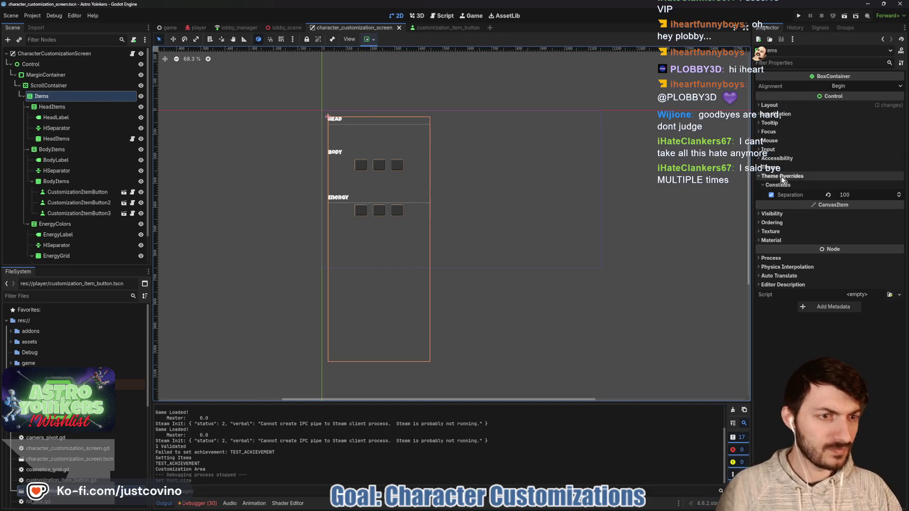
# - Change the Items node's Separation theme constant to 100
pyautogui.moveTo(864, 194)
pyautogui.mouseDown()
pyautogui.moveTo(852, 195)
pyautogui.moveTo(871, 200)
pyautogui.mouseUp()
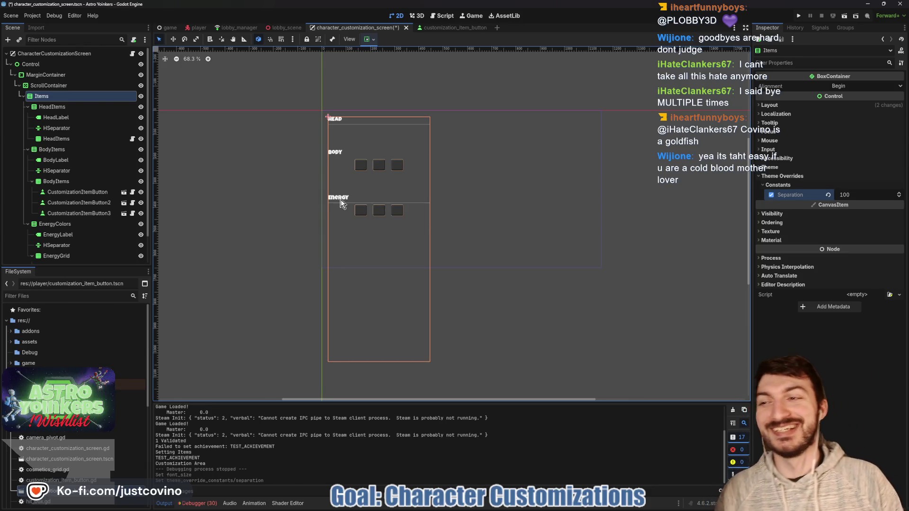
# - Set the MarginContainer's left and top margins to 50, save the scene, and run the game
pyautogui.click(71, 75)
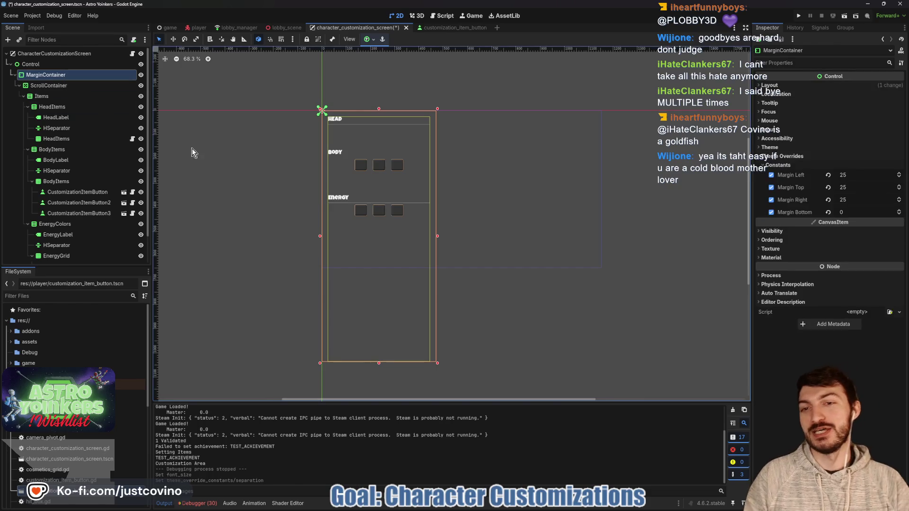
pyautogui.click(873, 176)
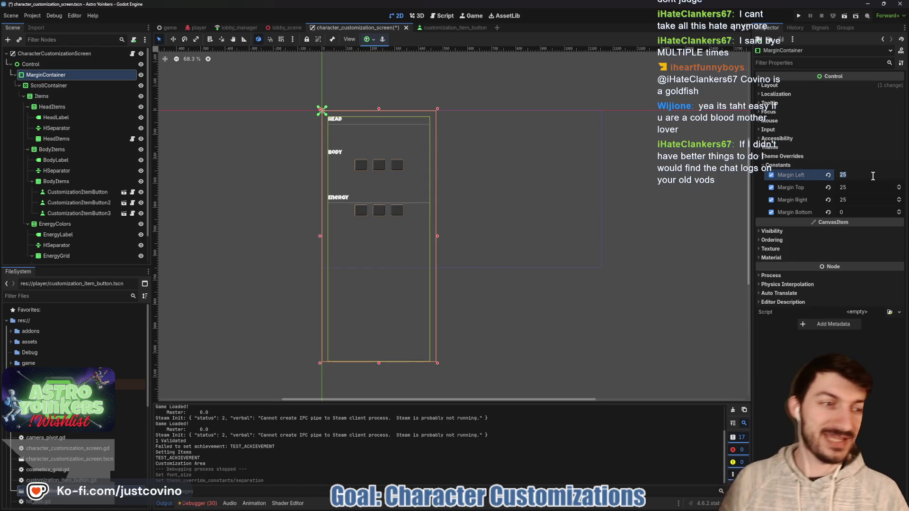
pyautogui.write('50')
pyautogui.press('Tab')
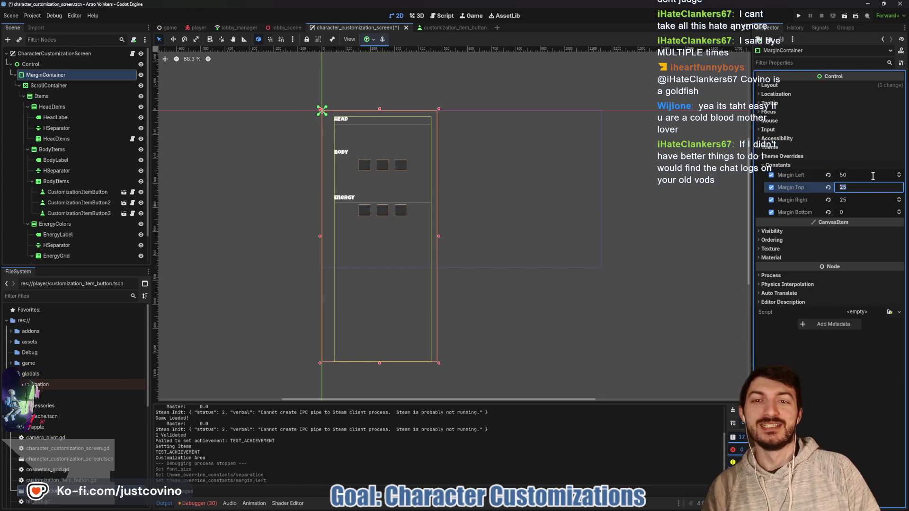
pyautogui.write('50')
pyautogui.press('Return')
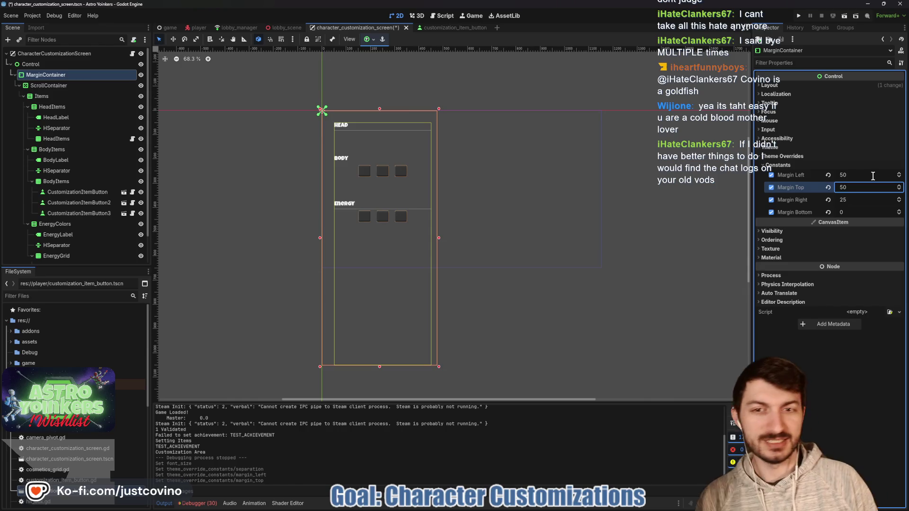
pyautogui.hotkey('ctrl', 's')
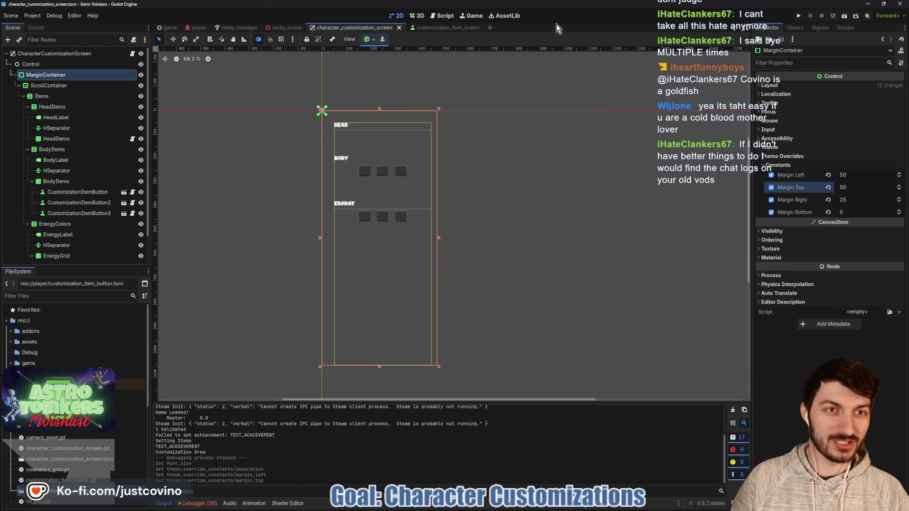
pyautogui.click(800, 17)
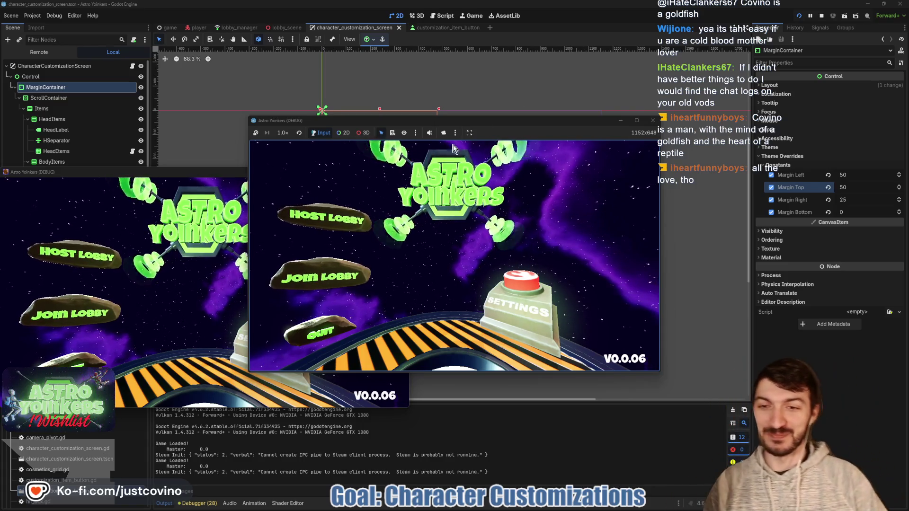
# - Close the duplicate game window, host a private lobby, and open customization with E
pyautogui.click(227, 172)
pyautogui.click(401, 173)
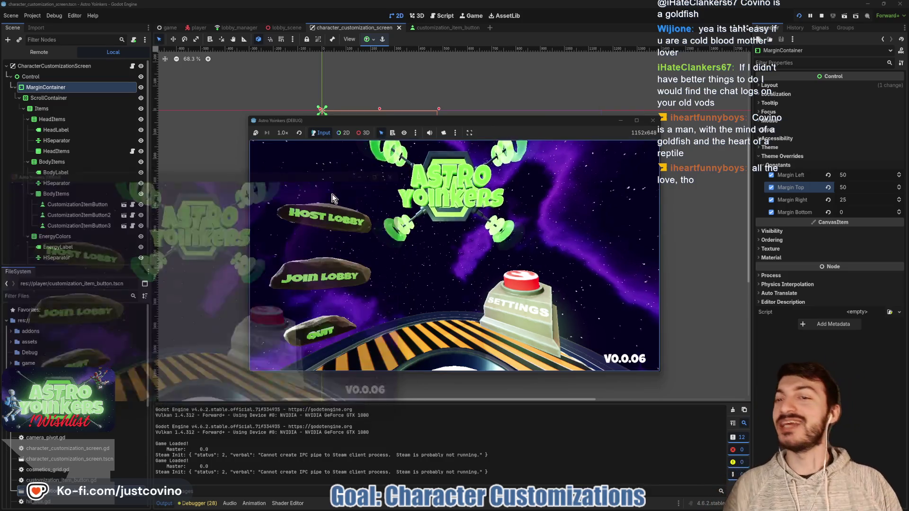
pyautogui.click(337, 207)
pyautogui.click(429, 197)
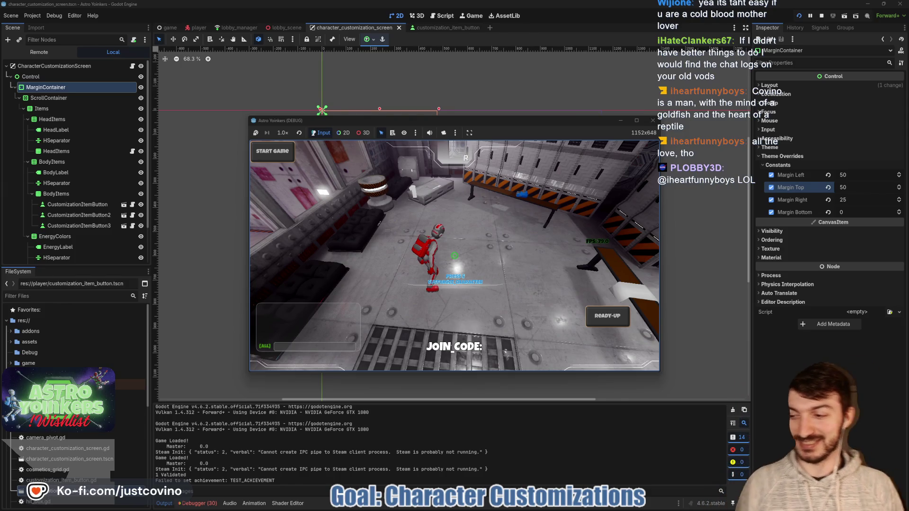
pyautogui.press('e')
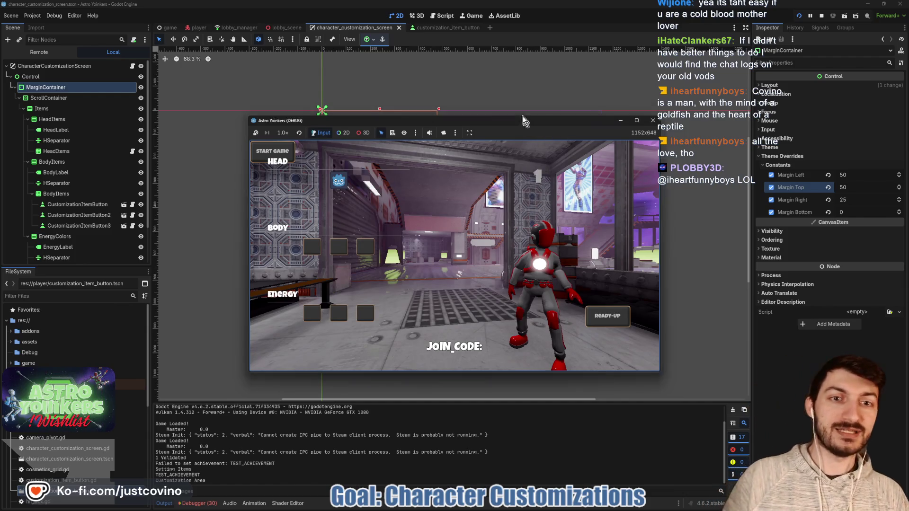
# - Move the game window aside, stop the test run, and save the customization screen scene
pyautogui.moveTo(524, 121); pyautogui.dragTo(502, 91)
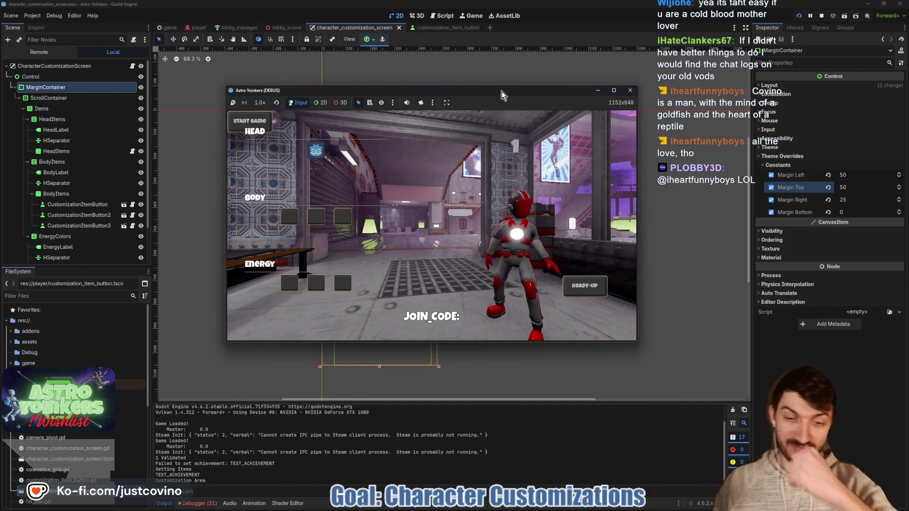
pyautogui.click(821, 15)
pyautogui.hotkey('ctrl', 's')
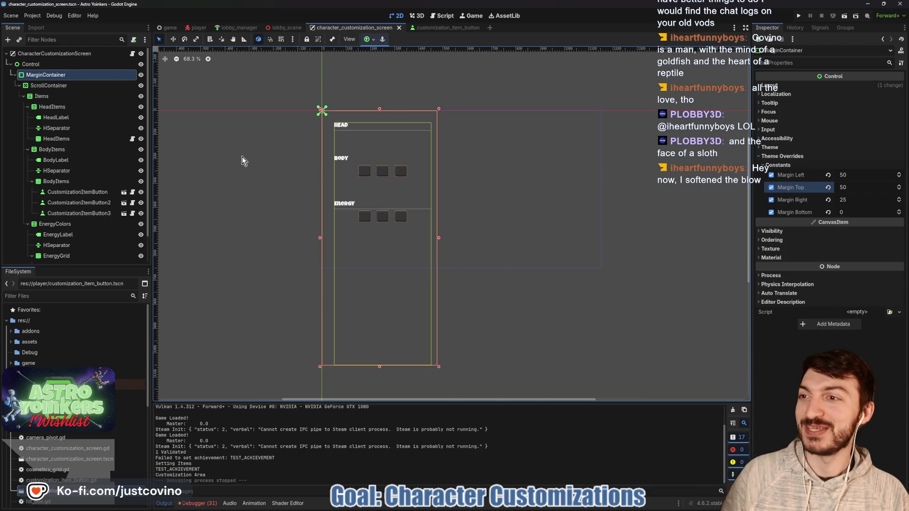
# - Select the root Control node, then switch scene tabs over to the 3D player scene
pyautogui.click(53, 64)
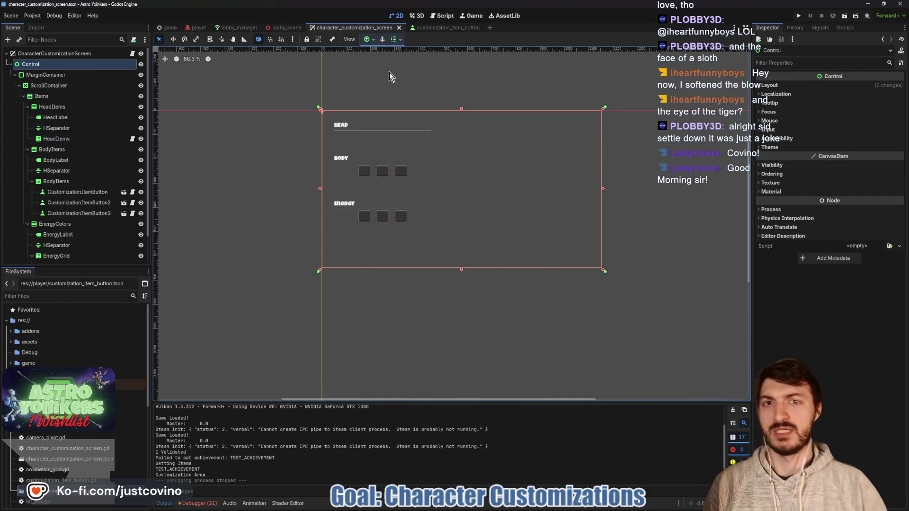
pyautogui.click(448, 29)
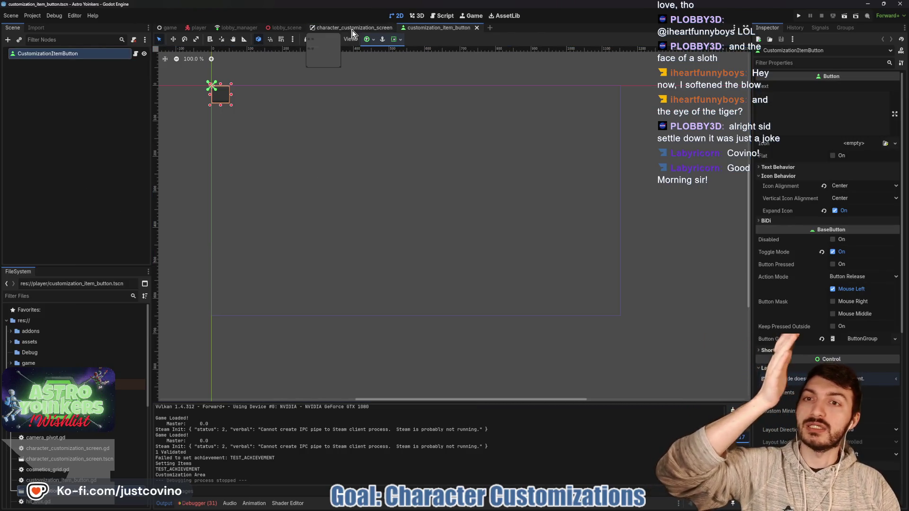
pyautogui.click(322, 27)
pyautogui.click(197, 28)
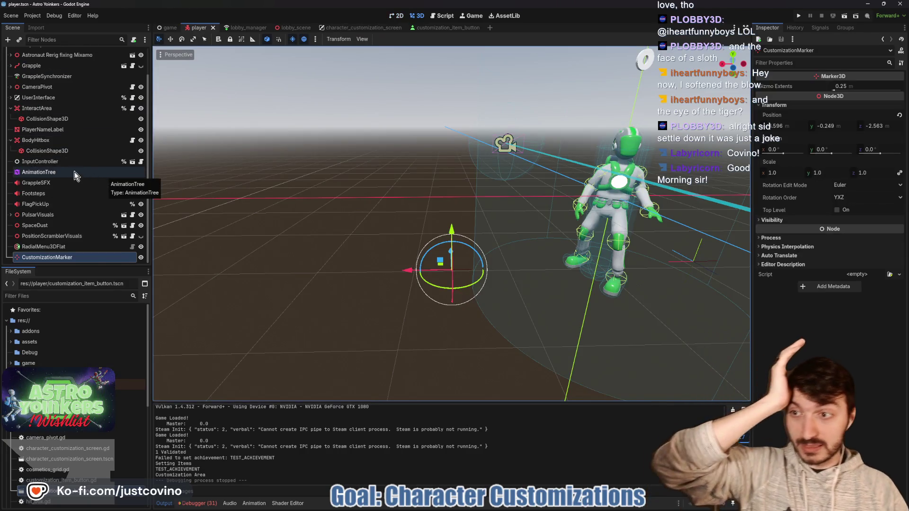
pyautogui.scroll(3, 75, 172)
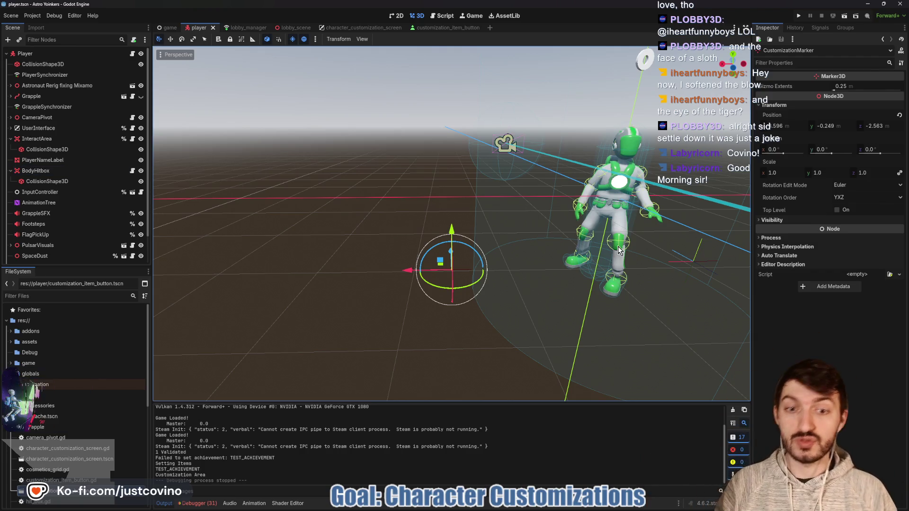
# - Expand the Astronaut Rerig hierarchy and show the FaceAttachment on the astronaut
pyautogui.scroll(3, 490, 228)
pyautogui.scroll(2, 491, 228)
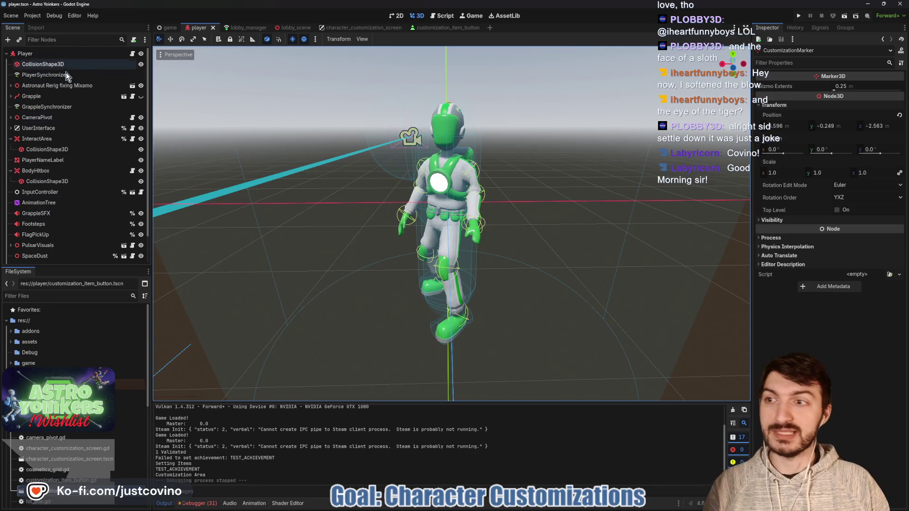
pyautogui.click(11, 85)
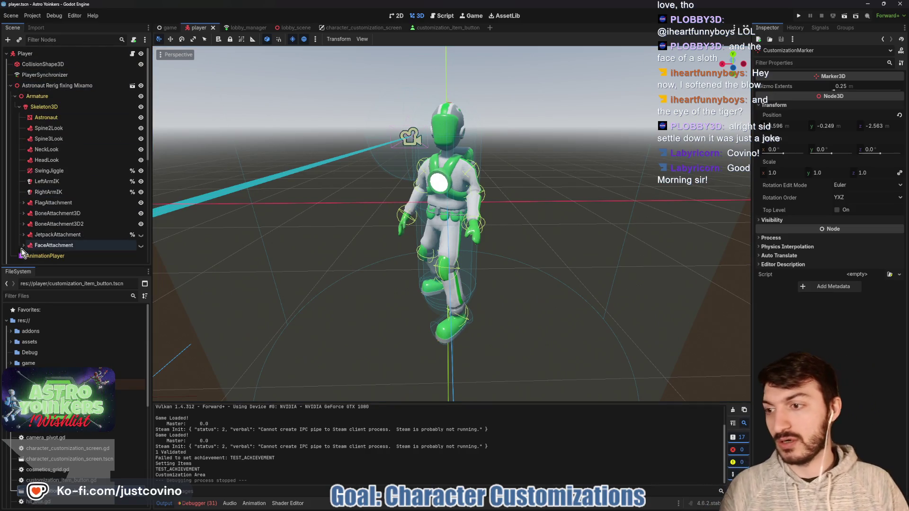
pyautogui.click(144, 246)
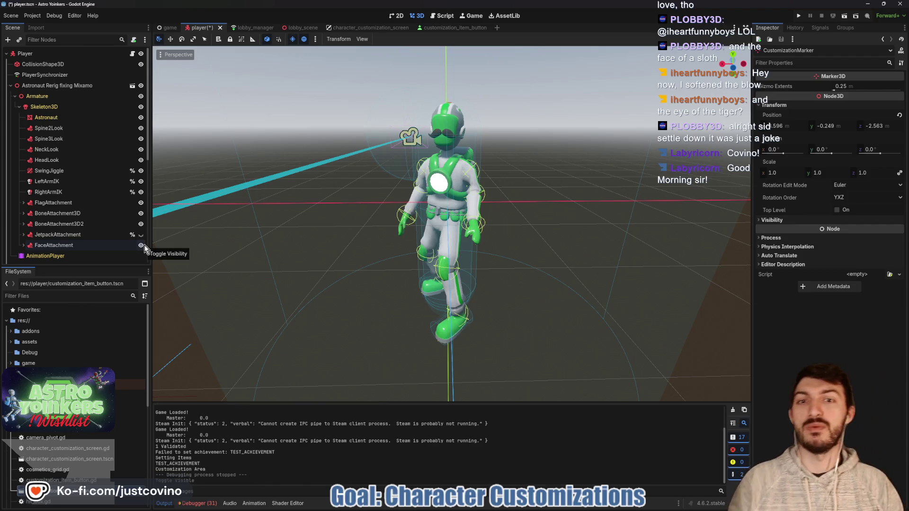
# - Toggle FaceAttachment visibility repeatedly, finally leaving the moustache and sunglasses shown
pyautogui.click(144, 245)
pyautogui.click(144, 246)
pyautogui.click(144, 245)
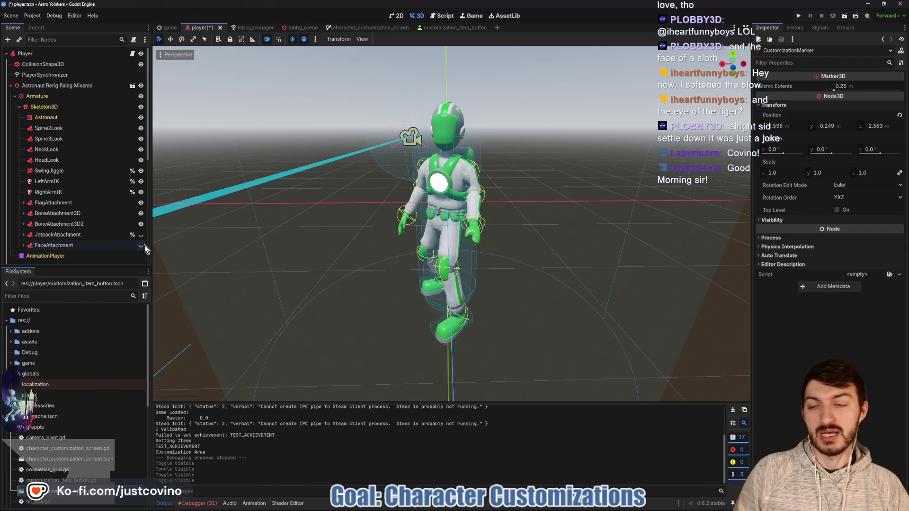
pyautogui.click(144, 245)
pyautogui.click(144, 245)
pyautogui.click(143, 245)
pyautogui.click(144, 245)
pyautogui.click(144, 245)
pyautogui.click(144, 245)
pyautogui.click(144, 245)
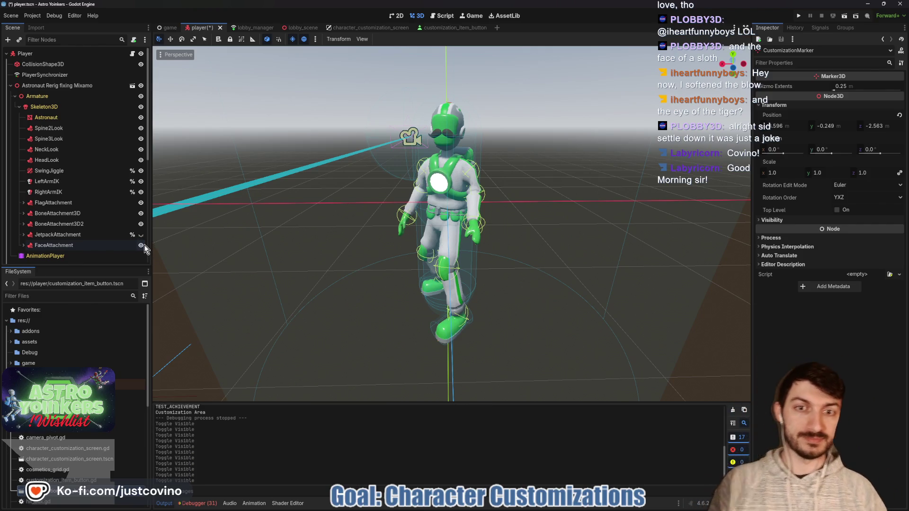
pyautogui.click(144, 245)
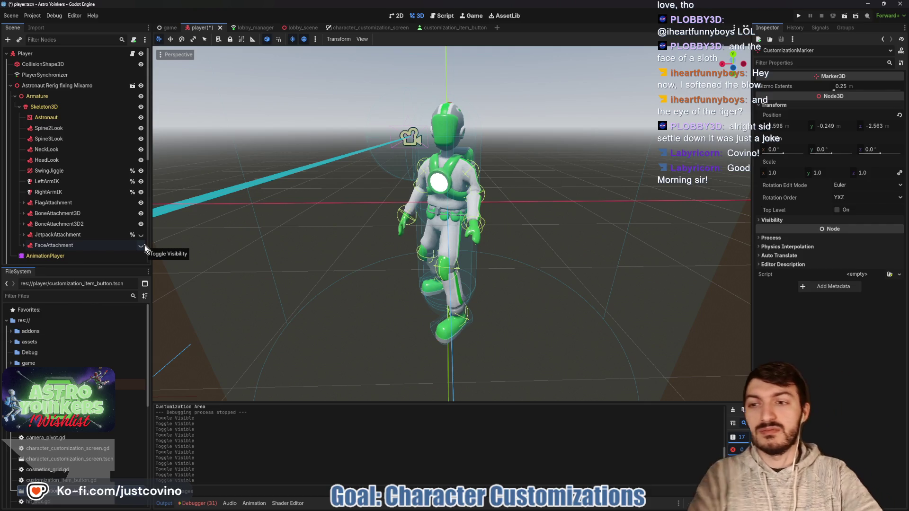
# - Switch the FaceAttachment visibility back on so the astronaut wears its moustache
pyautogui.click(140, 246)
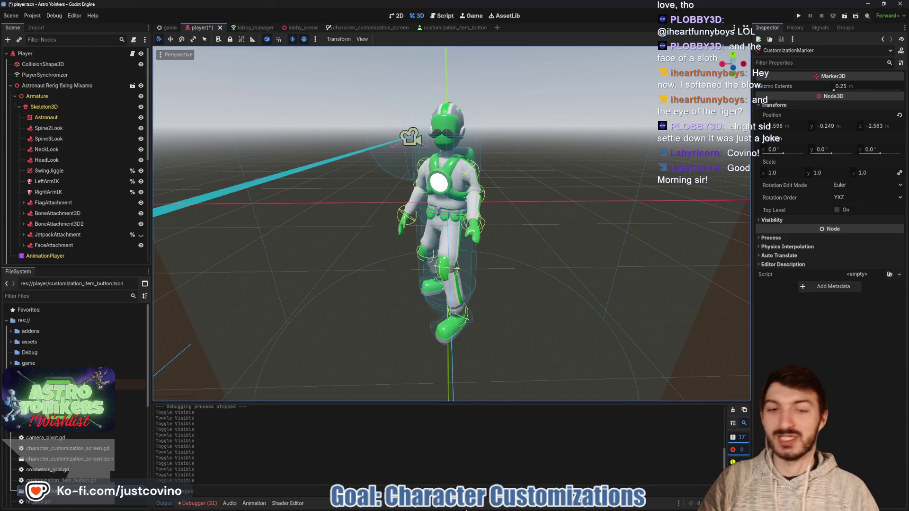
pyautogui.moveTo(491, 507)
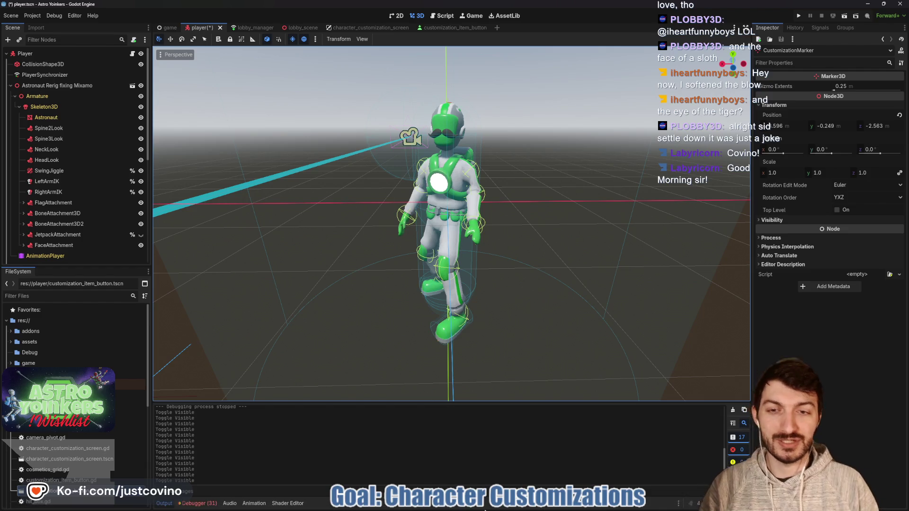
# - Google 'godot character customization 3d' in a new tab and open the Godot Forum thread
pyautogui.click(499, 509)
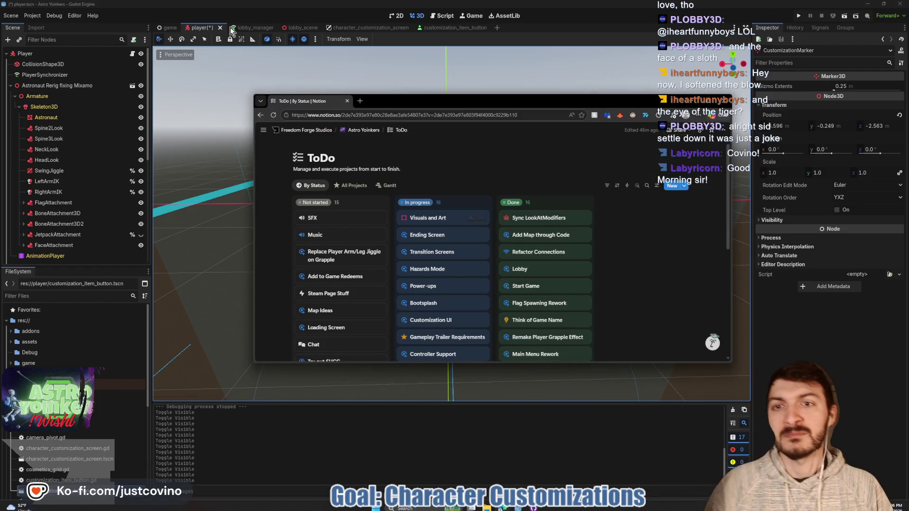
pyautogui.click(359, 101)
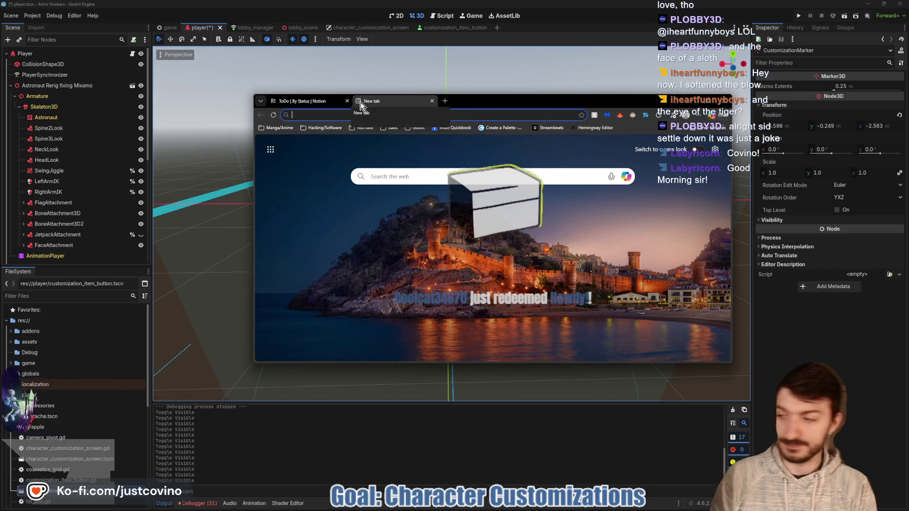
pyautogui.write('godot c')
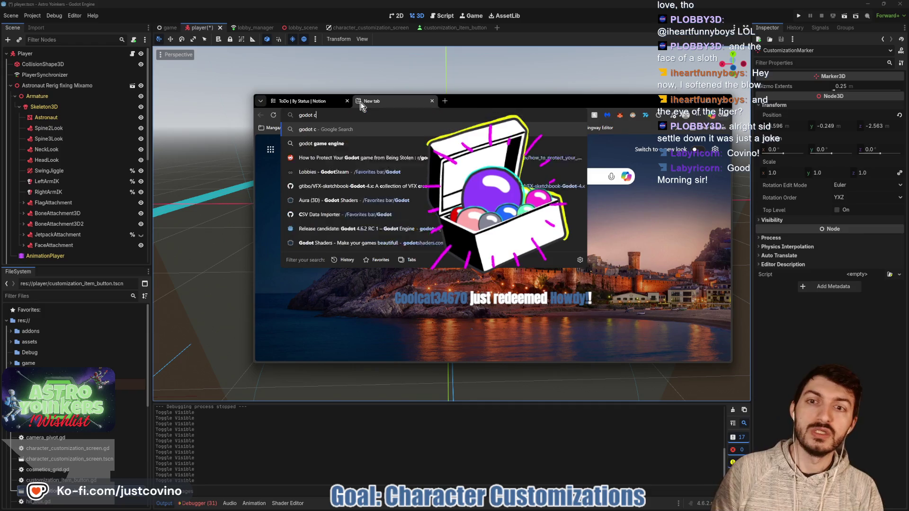
pyautogui.write('haracter customizat')
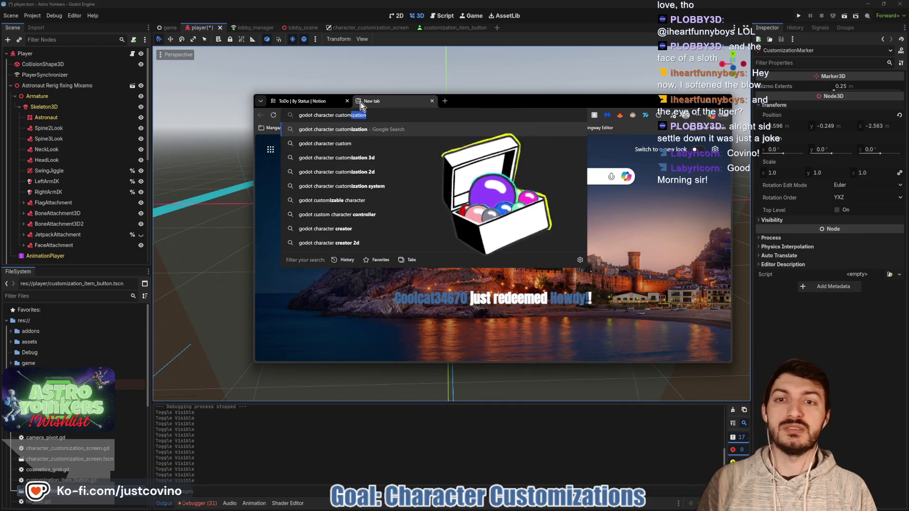
pyautogui.write('ion 3d')
pyautogui.press('Return')
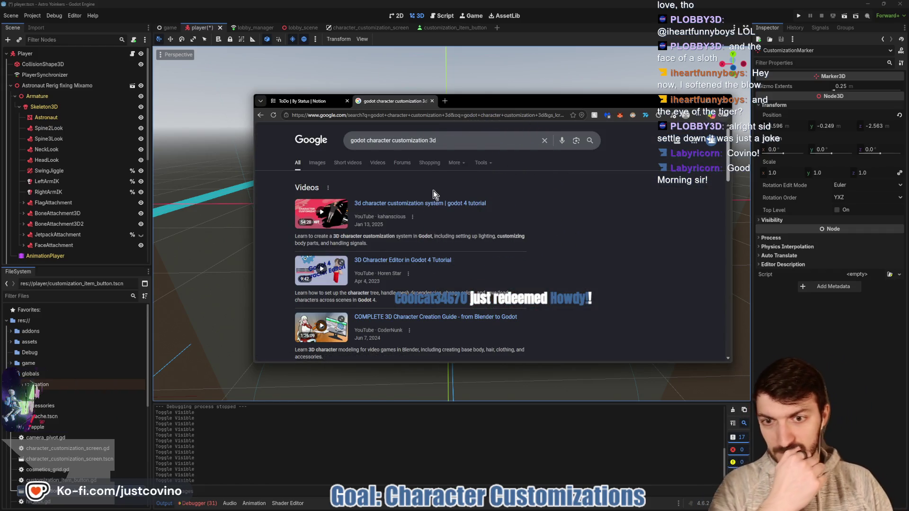
pyautogui.scroll(-5, 430, 192)
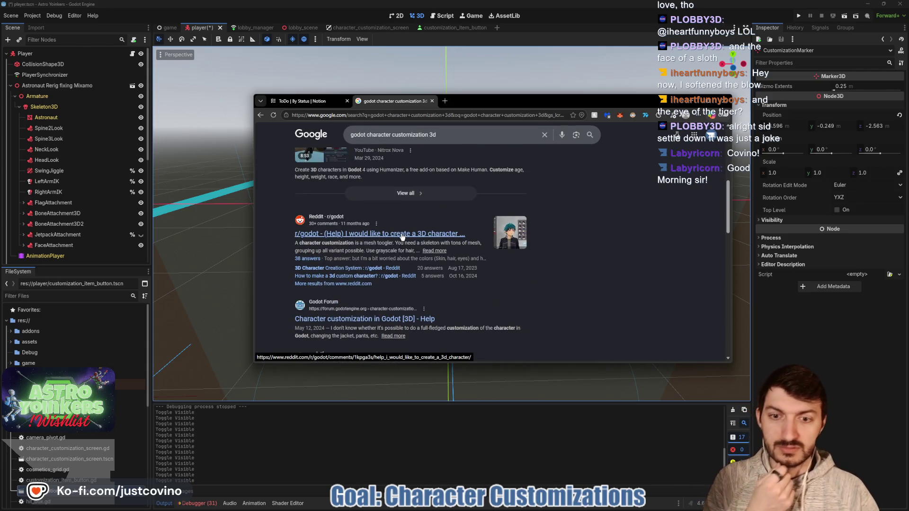
pyautogui.scroll(-2, 402, 237)
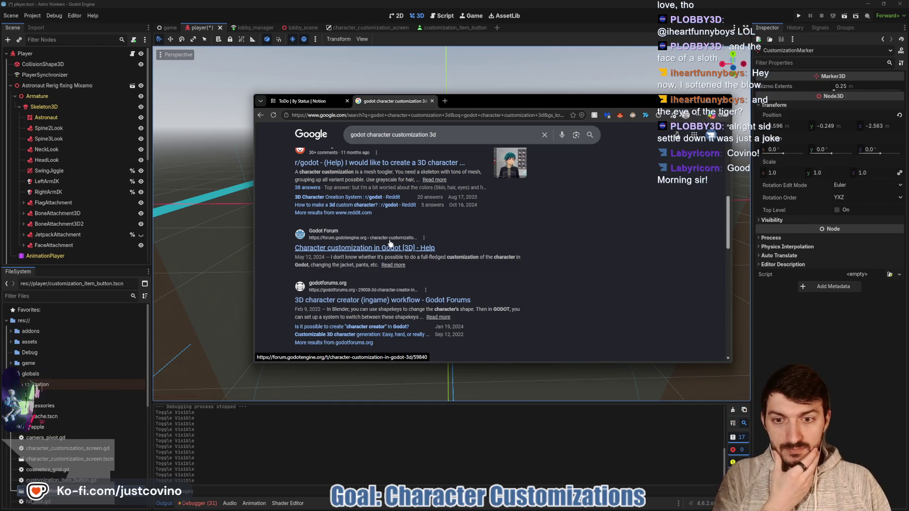
pyautogui.click(390, 243)
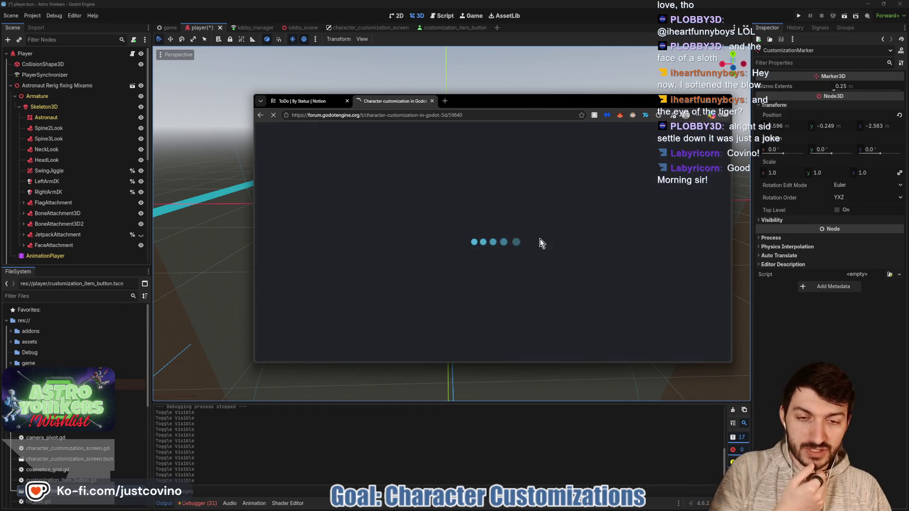
# - Reposition the browser and read through replies about adding clothes as nodes bound to a skeleton
pyautogui.moveTo(499, 102); pyautogui.dragTo(449, 71)
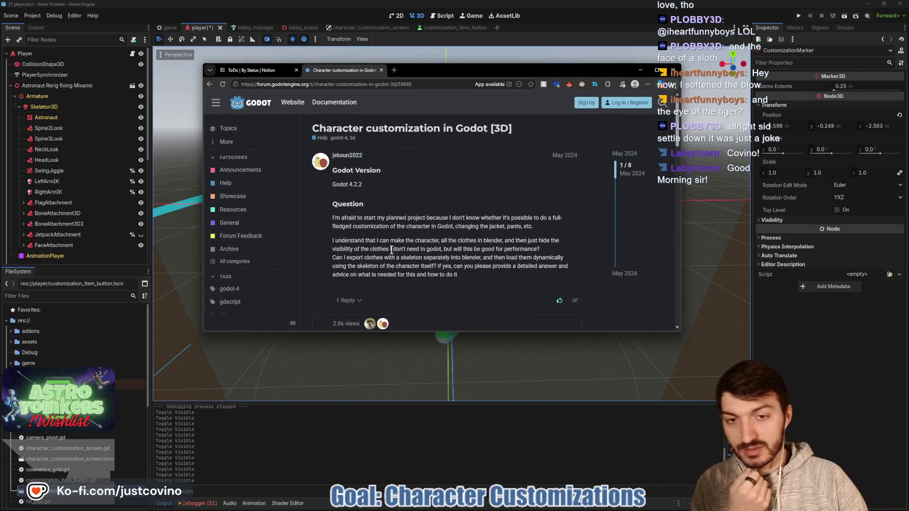
pyautogui.scroll(-1, 384, 241)
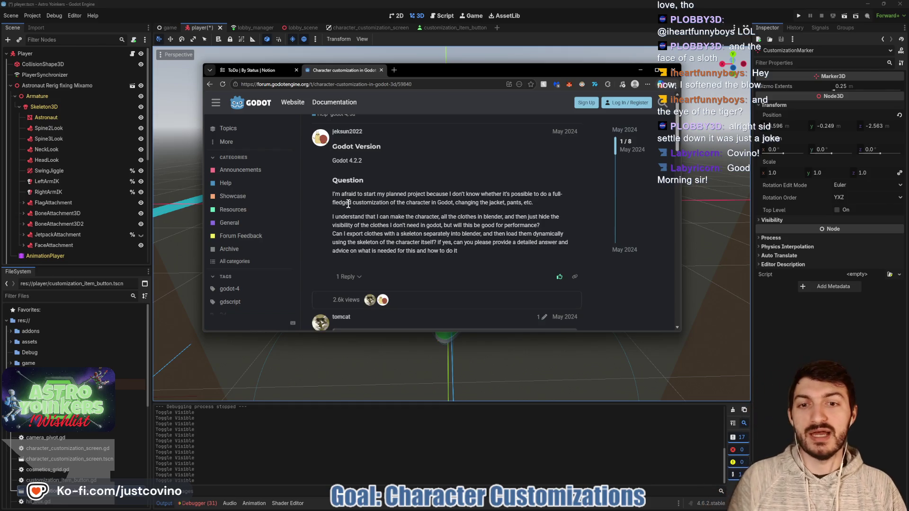
pyautogui.scroll(-2, 460, 218)
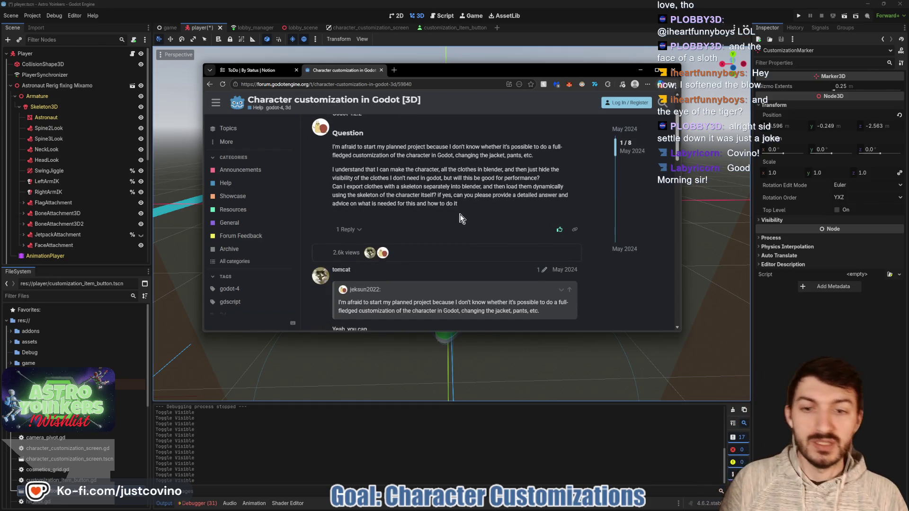
pyautogui.scroll(-3, 459, 216)
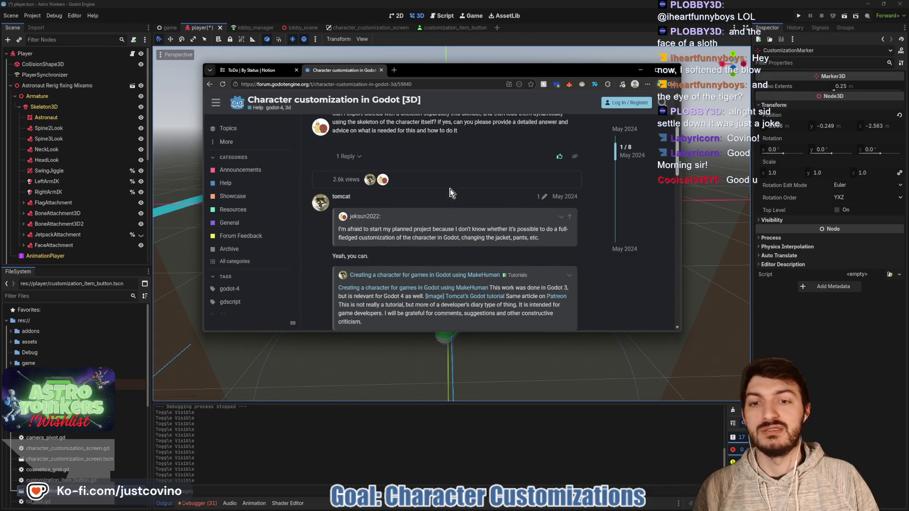
pyautogui.scroll(-2, 450, 189)
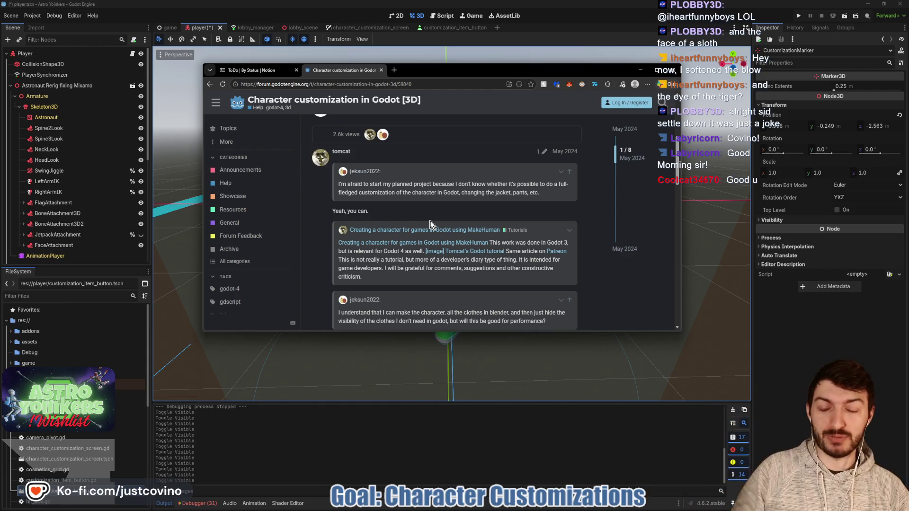
pyautogui.scroll(-3, 431, 223)
pyautogui.scroll(-1, 430, 219)
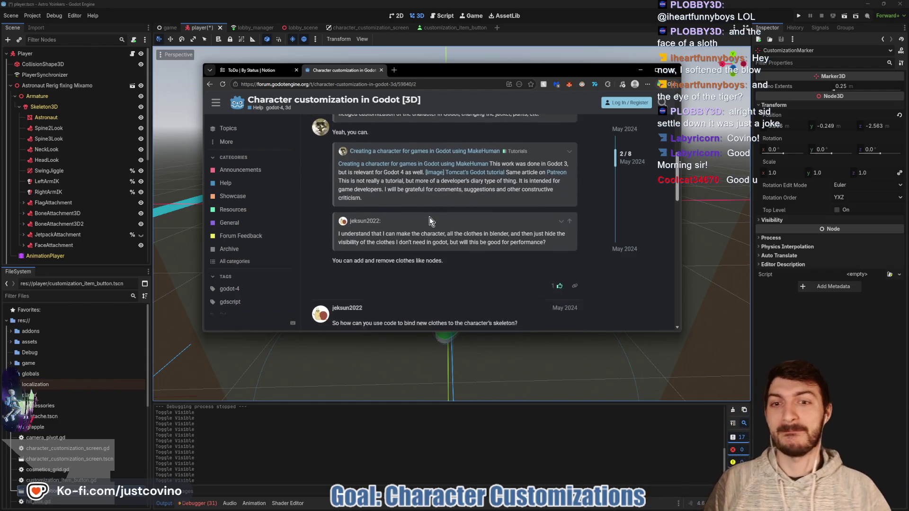
pyautogui.scroll(-1, 426, 217)
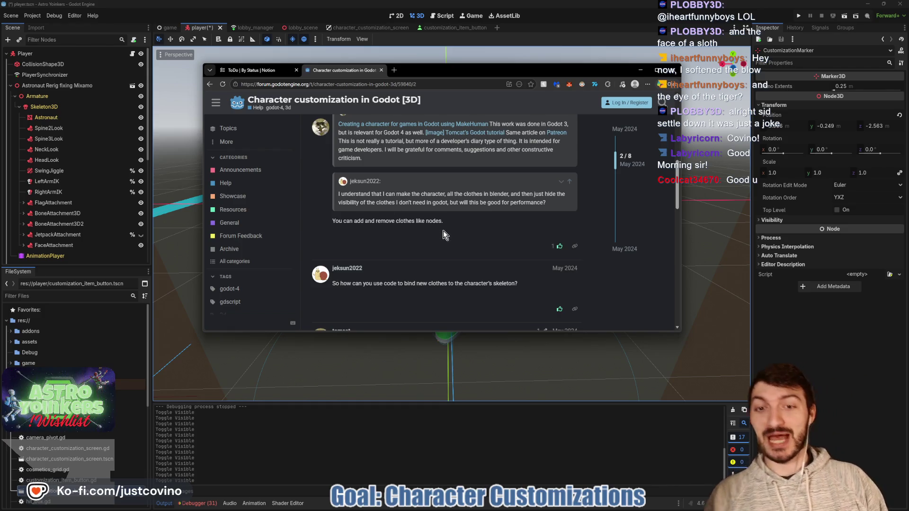
pyautogui.scroll(-2, 442, 232)
pyautogui.scroll(-1, 438, 232)
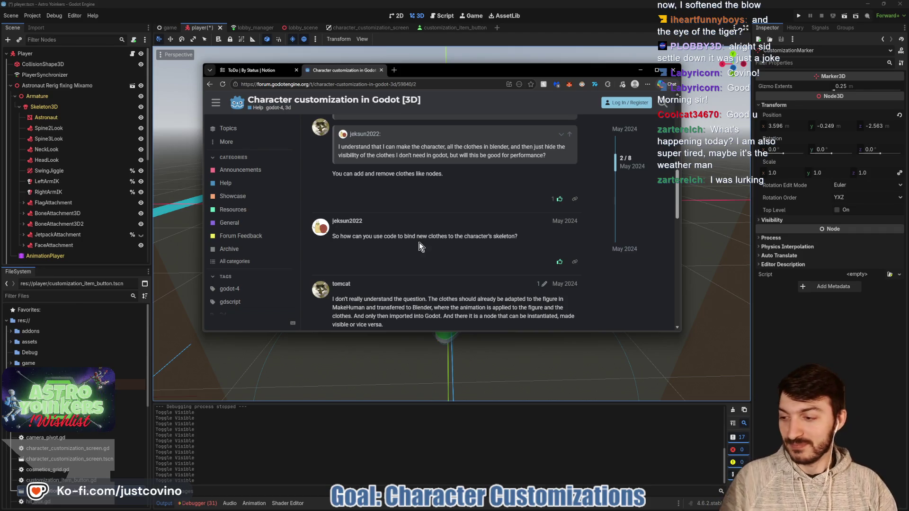
pyautogui.scroll(-1, 418, 237)
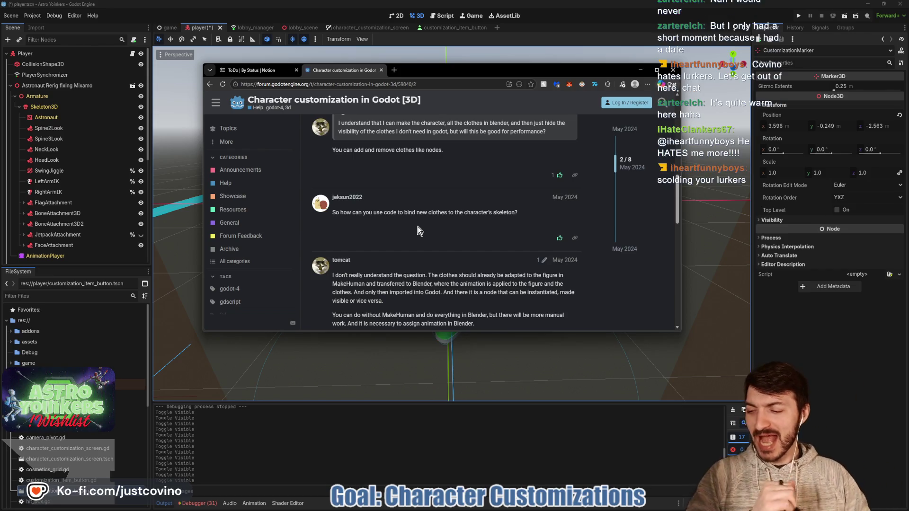
# - Load leaderboard.freedomforgestudios.com in a new tab and enlarge the browser window
pyautogui.click(395, 71)
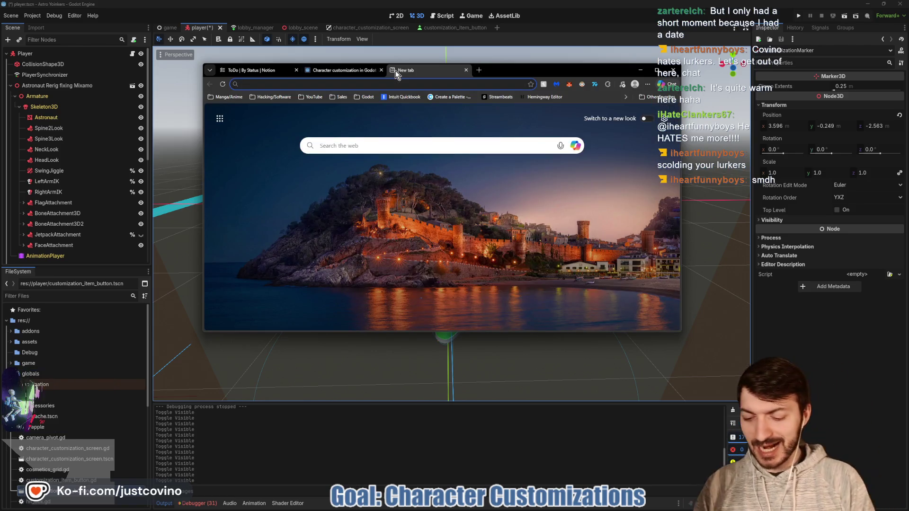
pyautogui.write('leader')
pyautogui.press('Return')
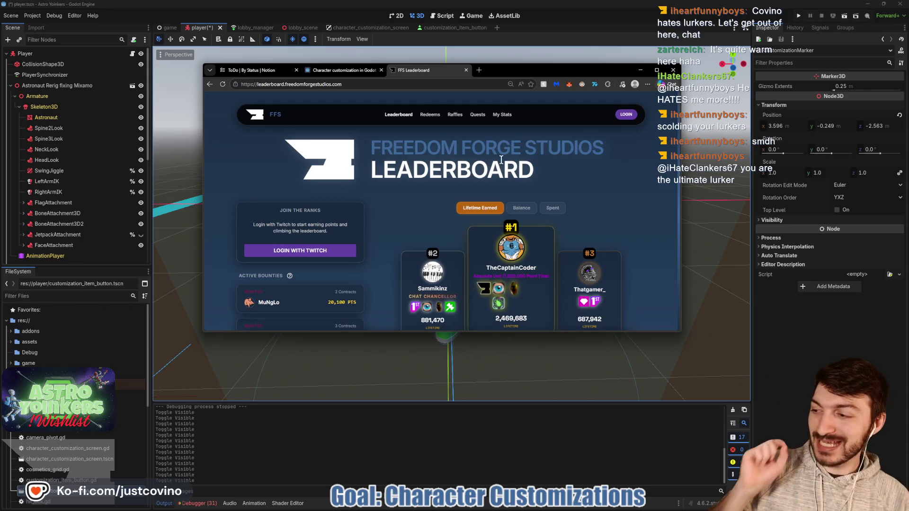
pyautogui.moveTo(544, 70); pyautogui.dragTo(499, 56)
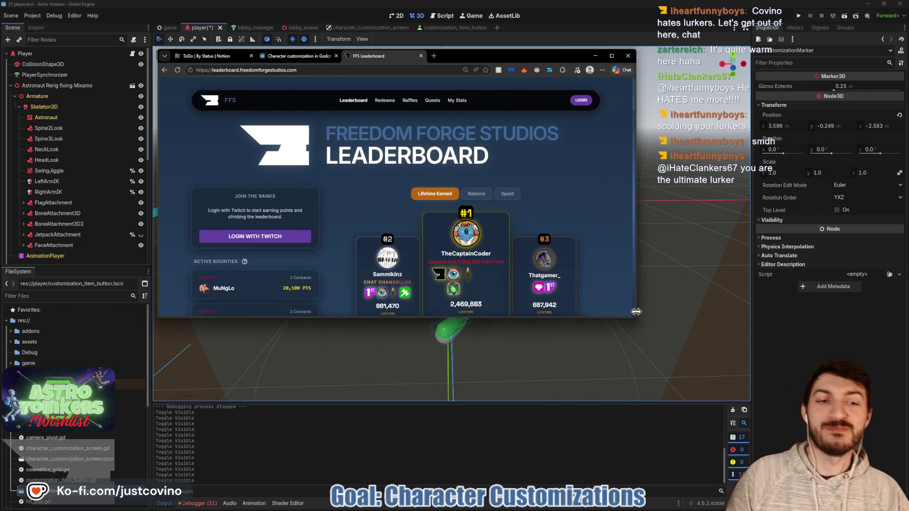
pyautogui.moveTo(635, 321); pyautogui.dragTo(839, 507)
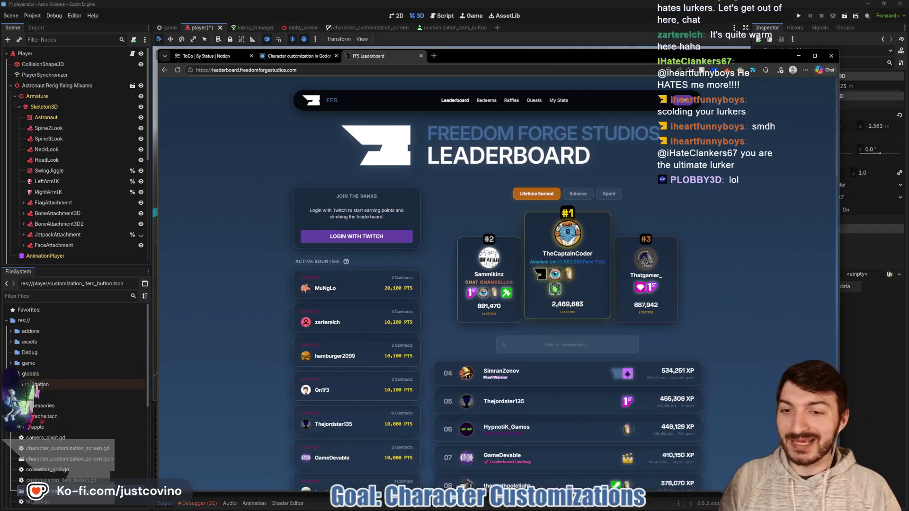
pyautogui.moveTo(557, 61); pyautogui.dragTo(470, 22)
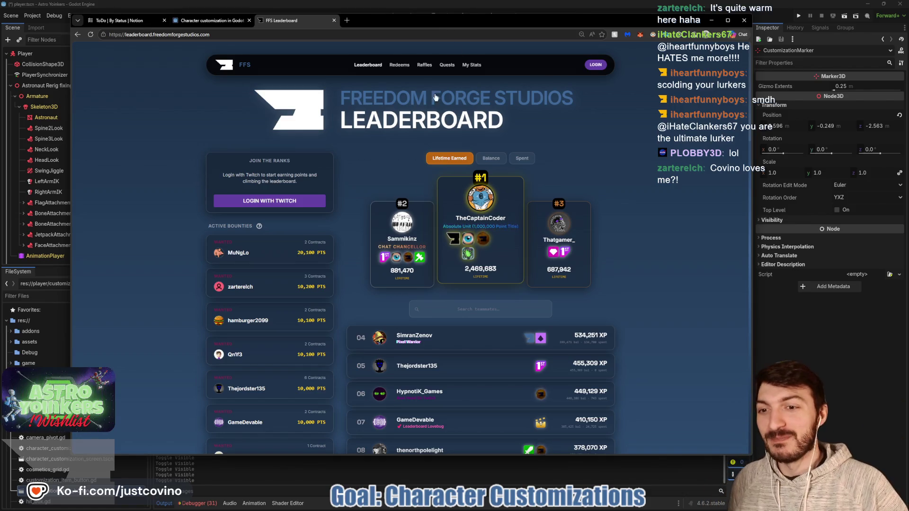
# - Browse the leaderboard rankings and bounties, then close the tab to return to the forum thread
pyautogui.scroll(-15, 435, 97)
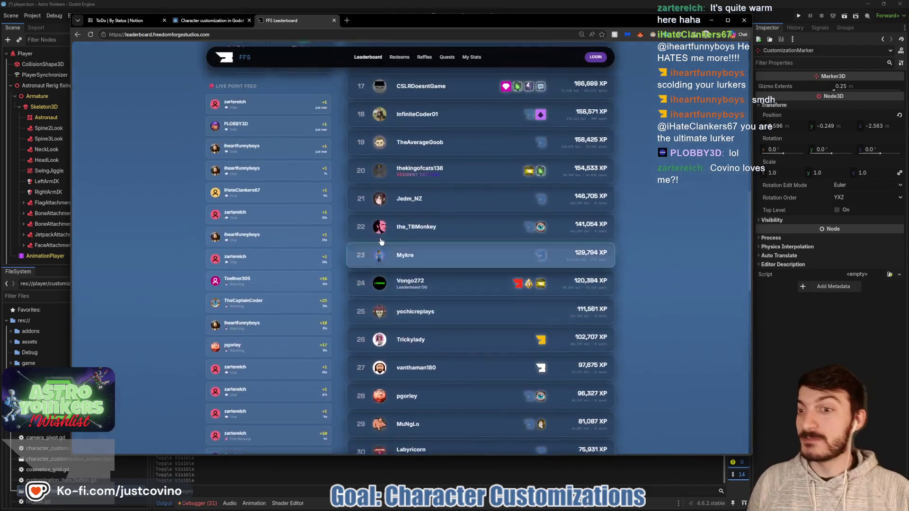
pyautogui.scroll(2, 382, 246)
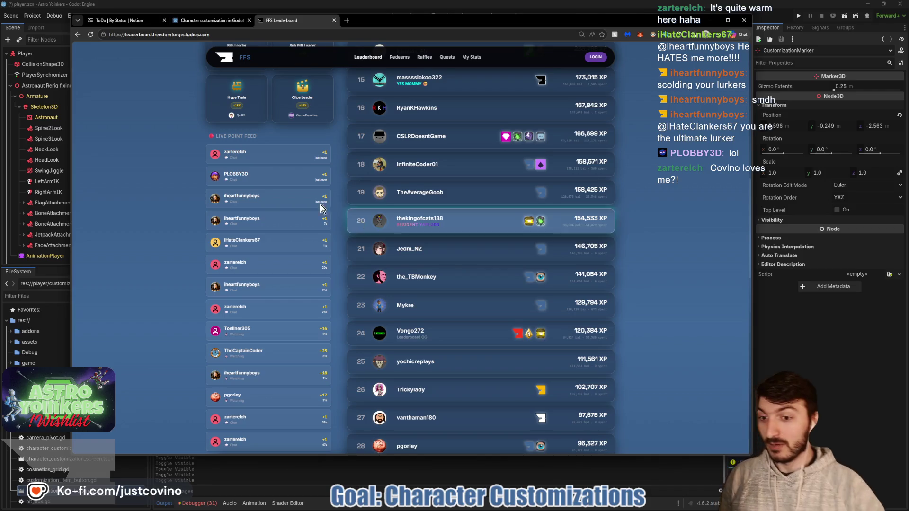
pyautogui.scroll(-2, 274, 365)
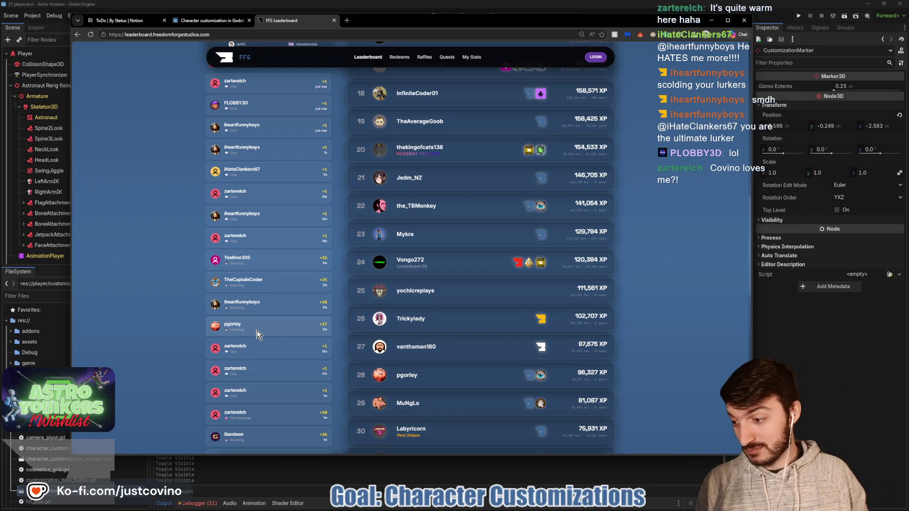
pyautogui.scroll(10, 268, 341)
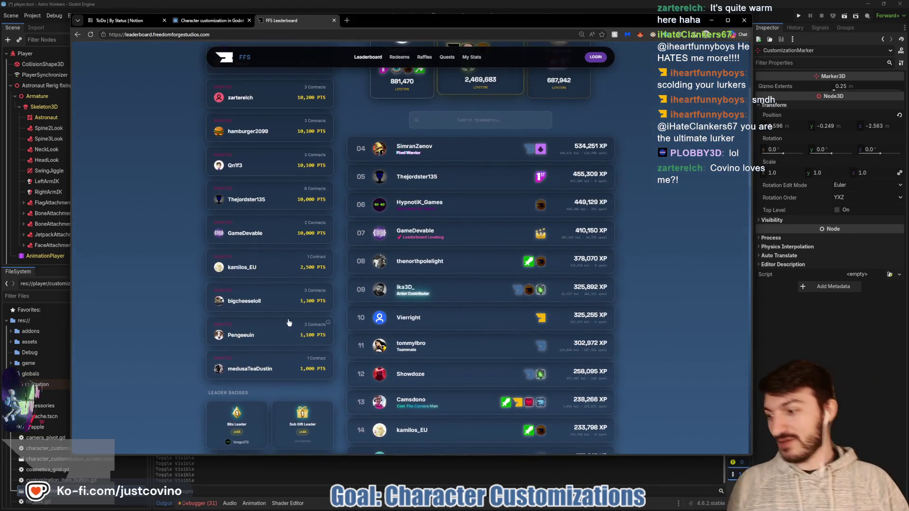
pyautogui.scroll(2, 286, 321)
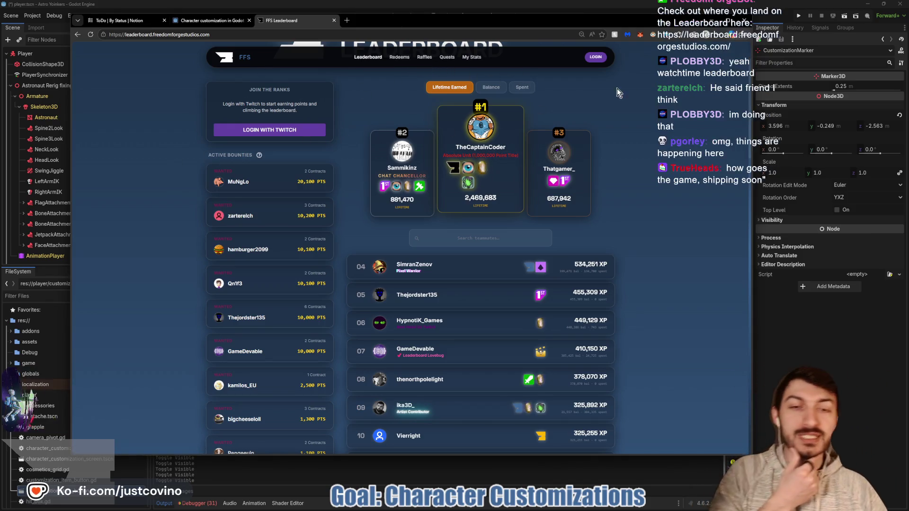
pyautogui.scroll(-2, 473, 190)
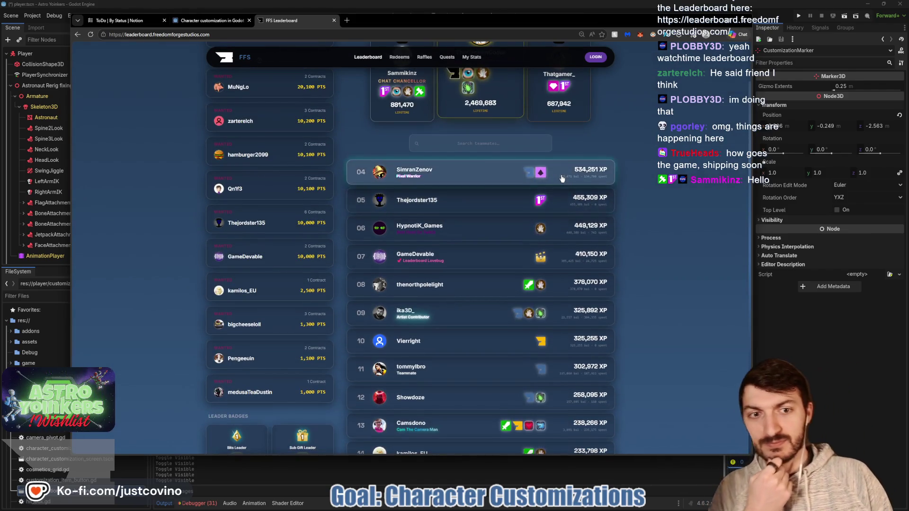
pyautogui.scroll(2, 317, 173)
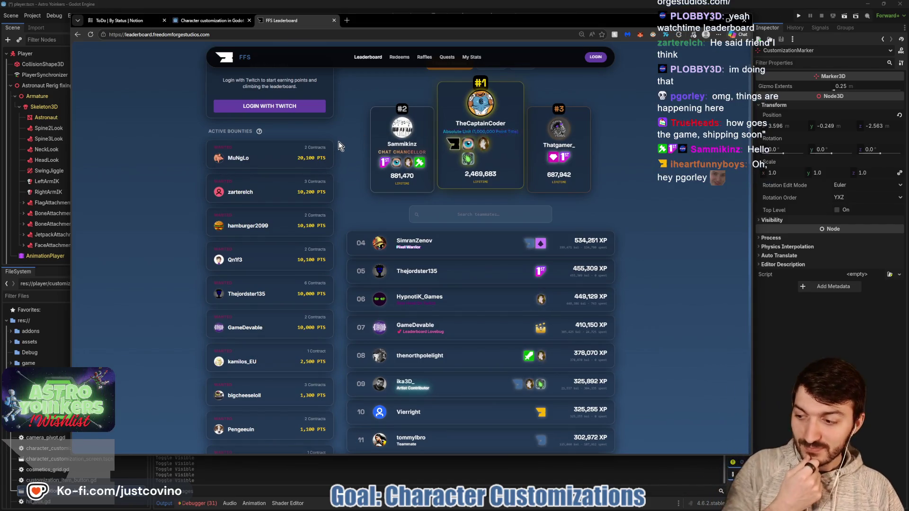
pyautogui.click(334, 20)
pyautogui.scroll(-3, 433, 203)
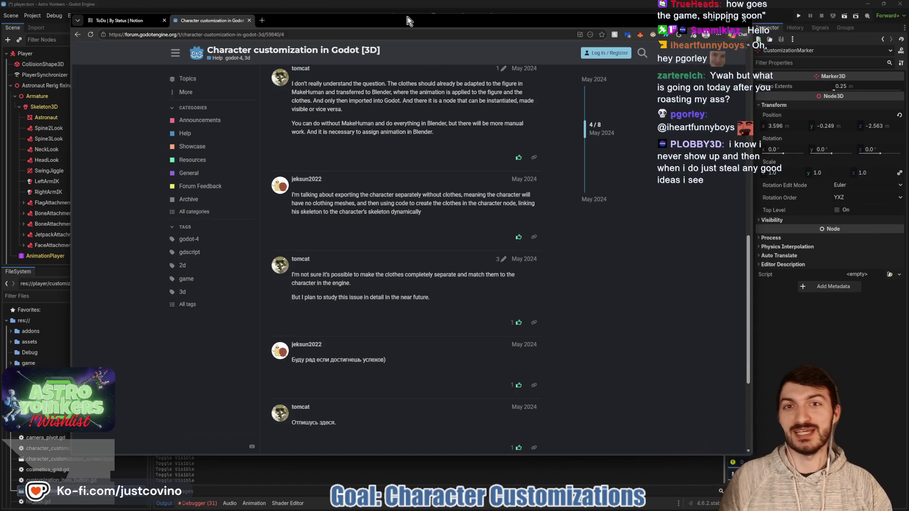
pyautogui.moveTo(409, 19); pyautogui.dragTo(428, 22)
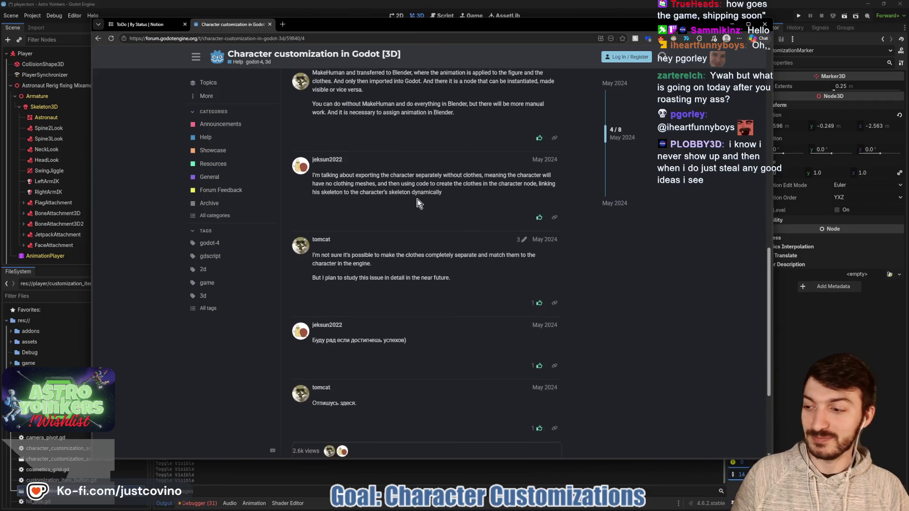
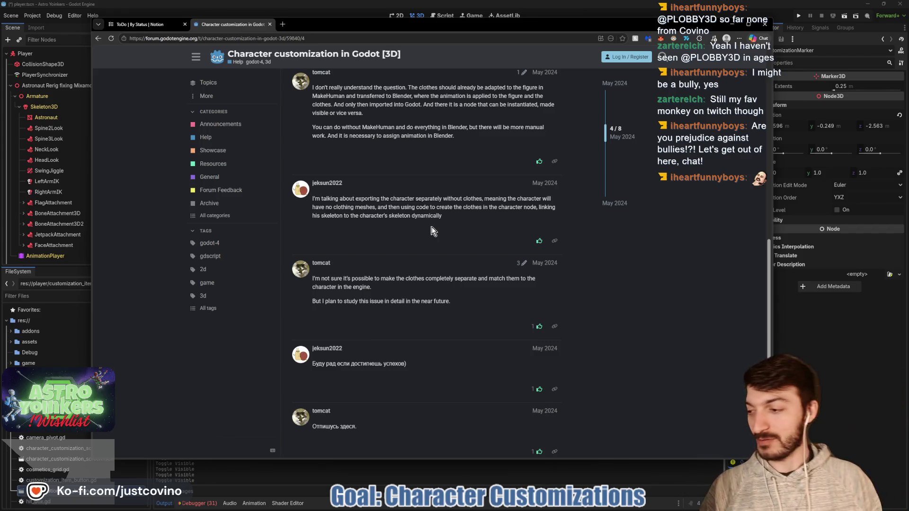
# - Scroll down the forum page and dismiss the Save Page dialog that Ctrl+S opened
pyautogui.scroll(-1, 407, 244)
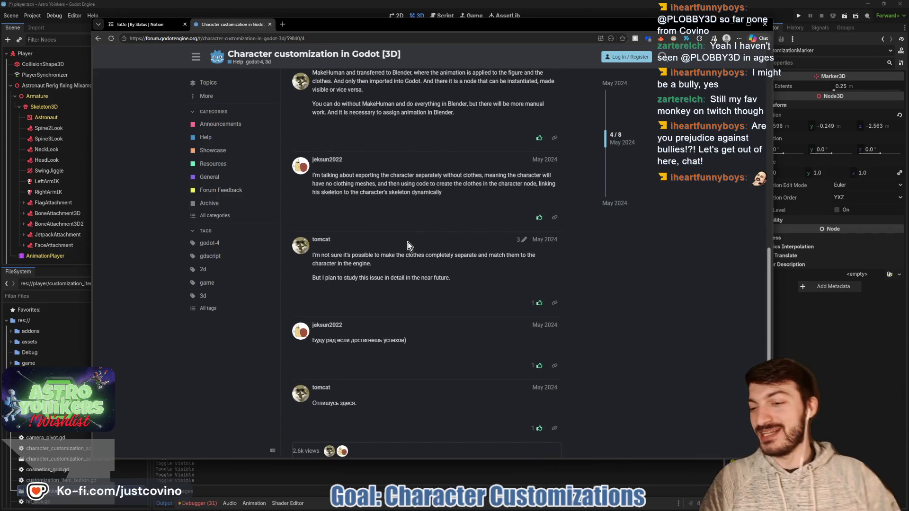
pyautogui.scroll(-3, 408, 243)
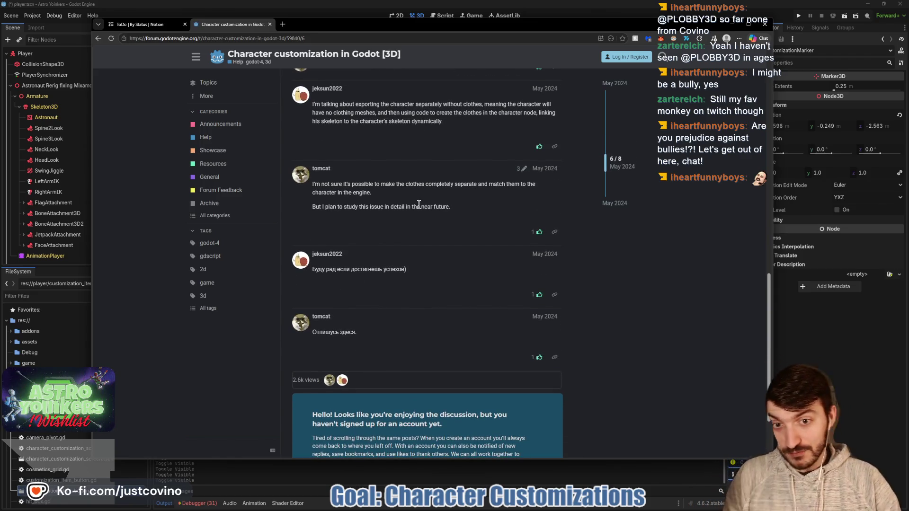
pyautogui.hotkey('ctrl', 's')
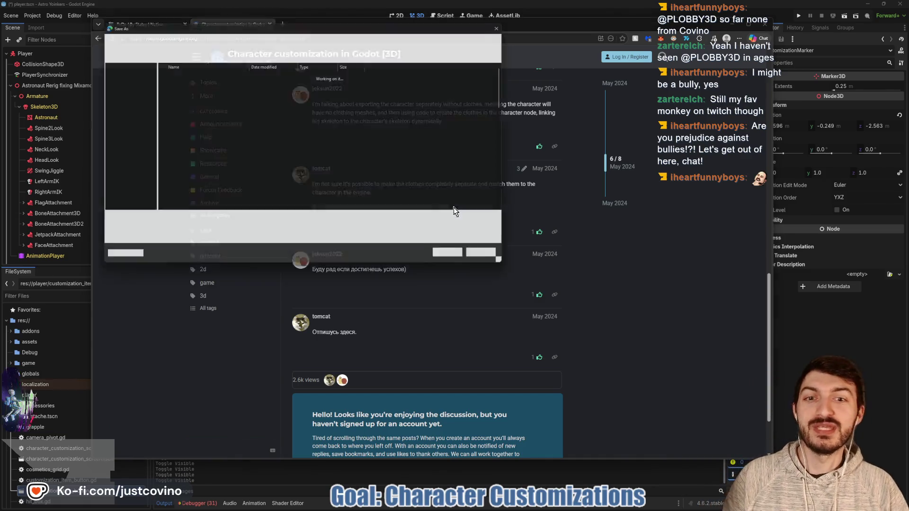
pyautogui.click(488, 256)
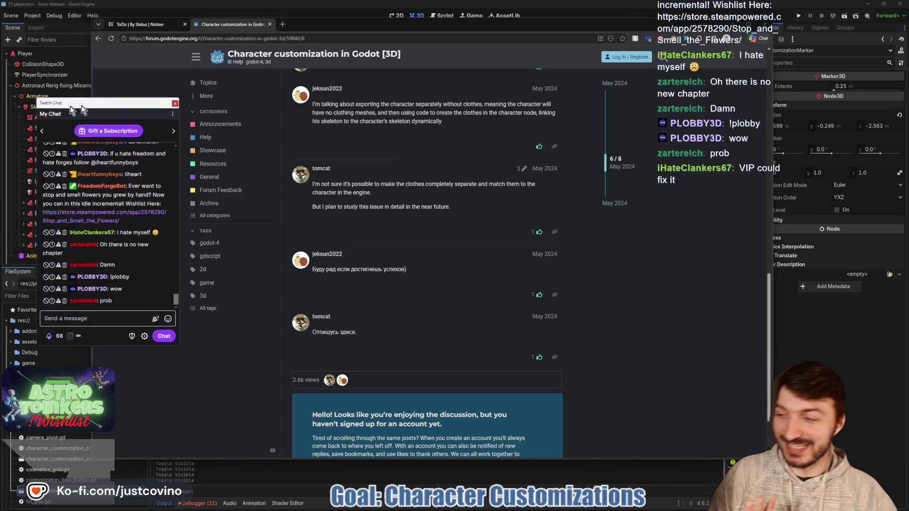
# - Read the latest Twitch chat, select then deselect the store link, and move Streamer.bot over the page
pyautogui.hotkey('alt', 'Tab')
pyautogui.click(278, 182)
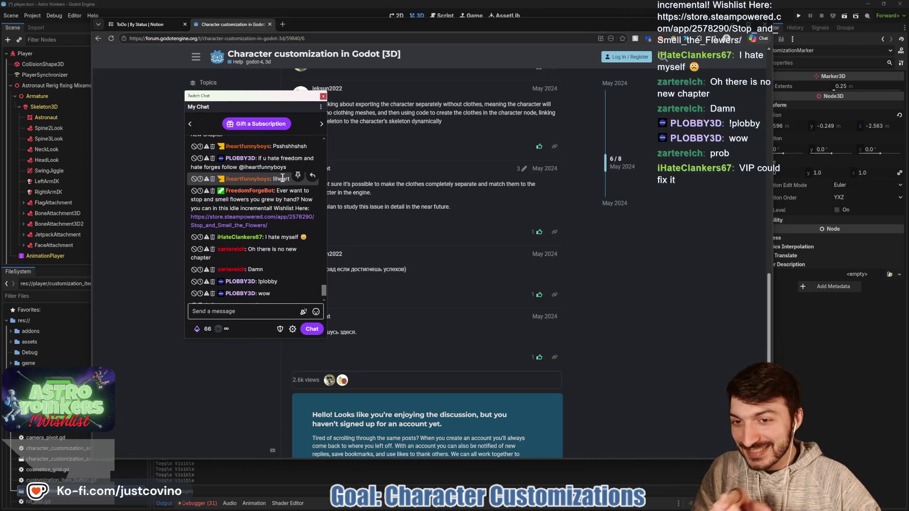
pyautogui.scroll(-2, 279, 185)
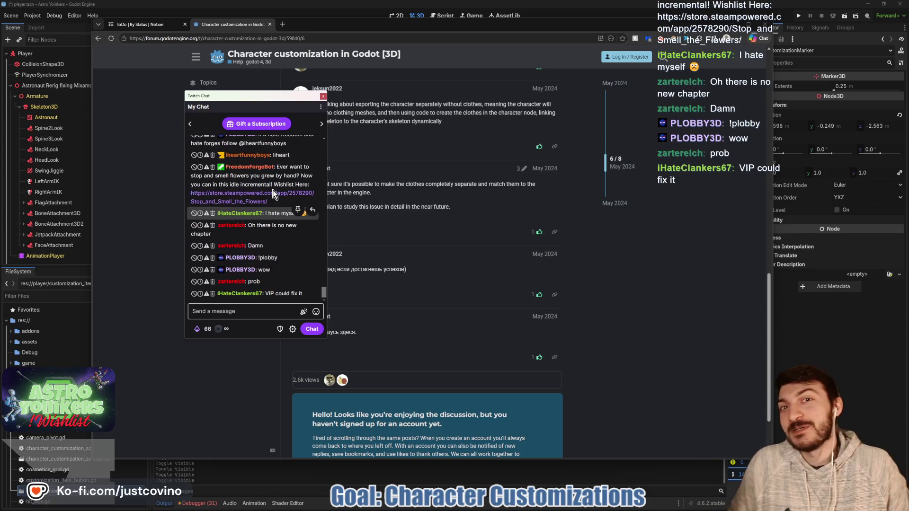
pyautogui.doubleClick(274, 194)
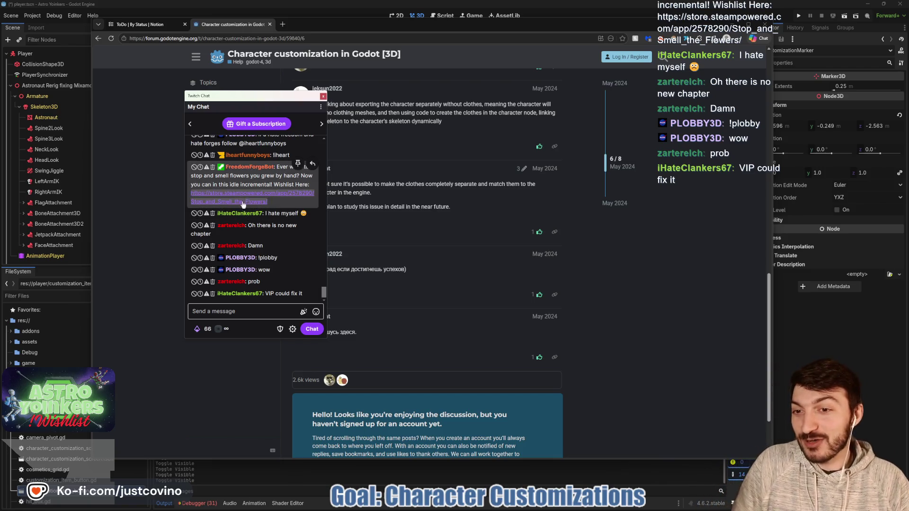
pyautogui.click(251, 182)
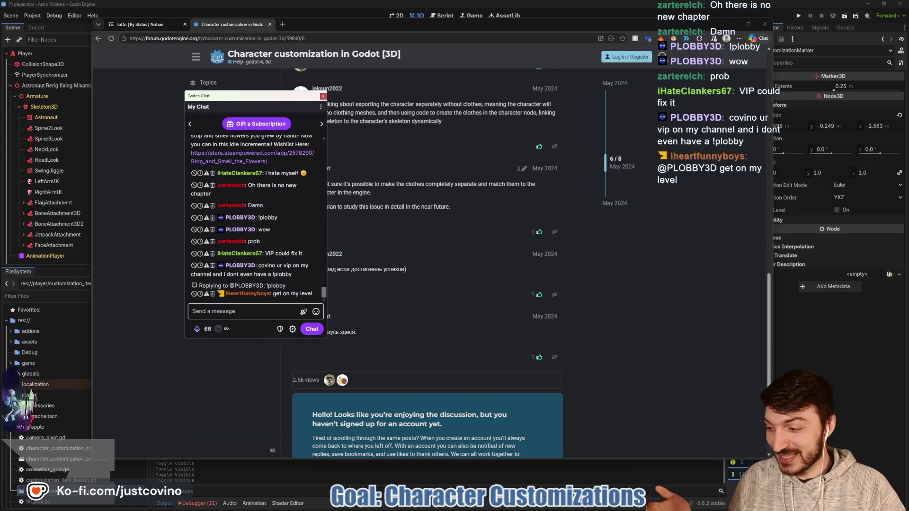
pyautogui.moveTo(0, 125); pyautogui.dragTo(379, 92)
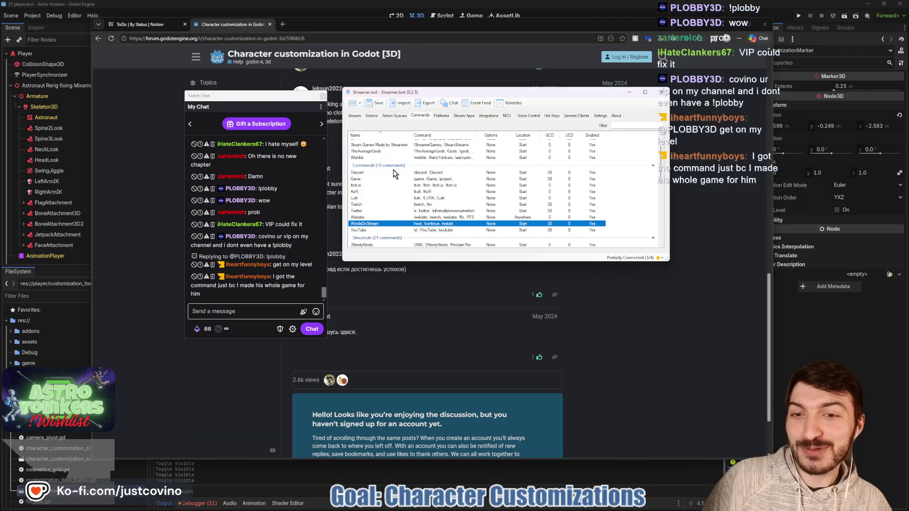
pyautogui.scroll(-8, 392, 184)
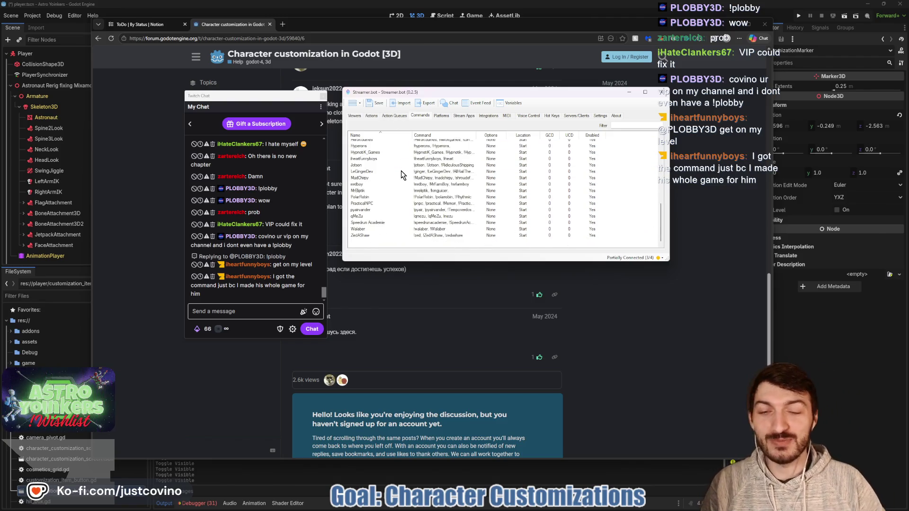
pyautogui.scroll(-2, 391, 185)
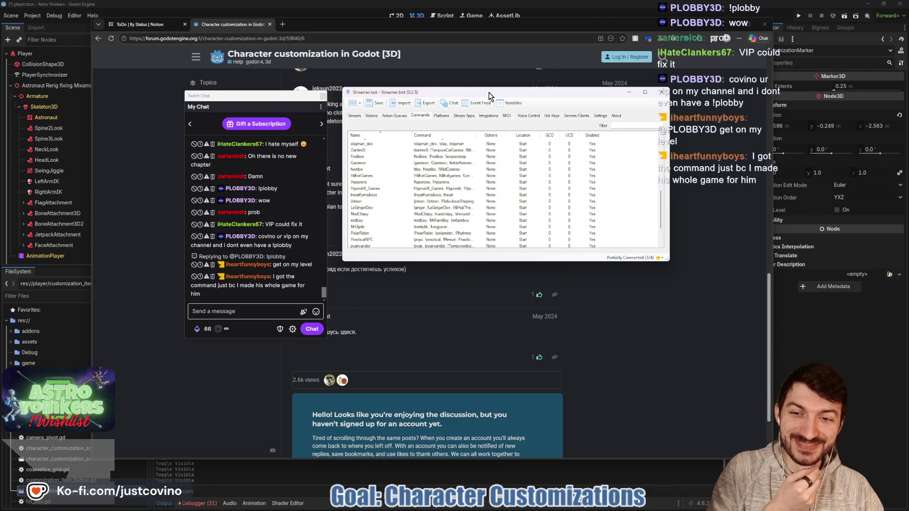
pyautogui.moveTo(479, 96)
pyautogui.mouseDown()
pyautogui.moveTo(492, 150)
pyautogui.moveTo(908, 213)
pyautogui.mouseUp()
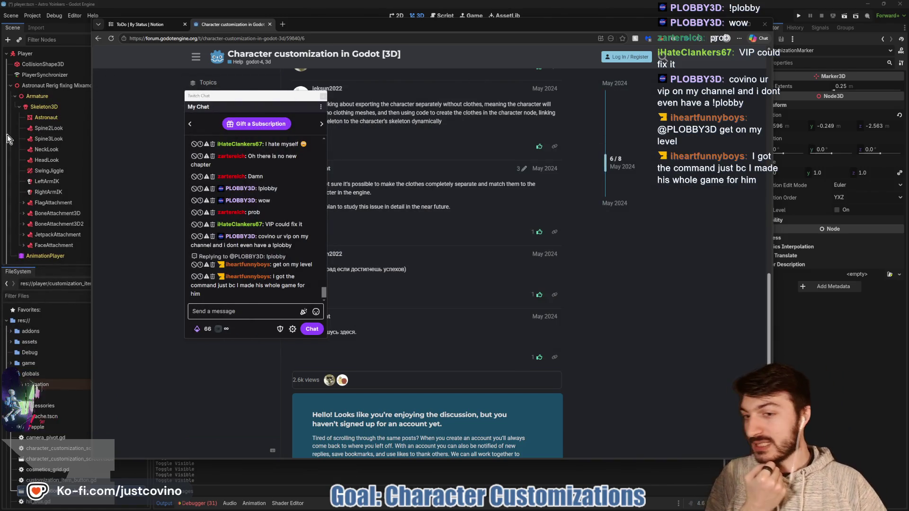
# - Scroll the Twitch chat up and down, then close the popout to uncover the customization thread
pyautogui.scroll(3, 286, 202)
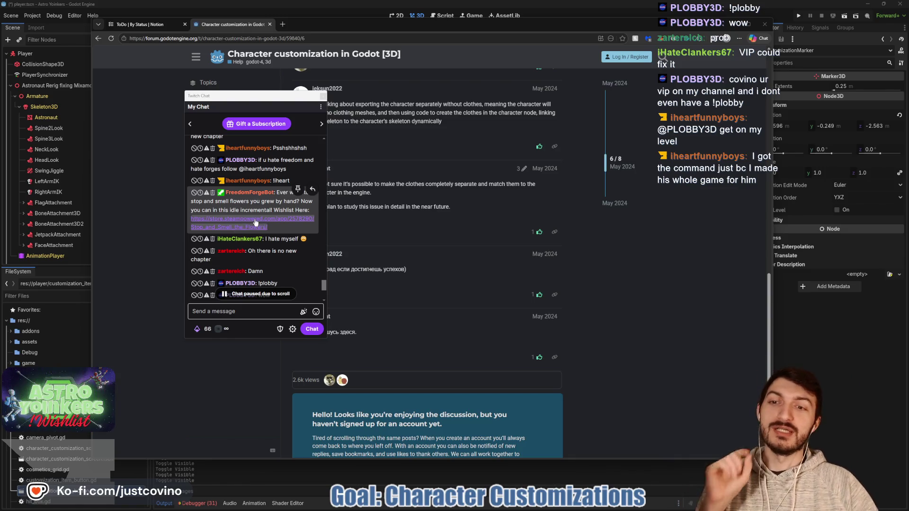
pyautogui.scroll(-5, 279, 198)
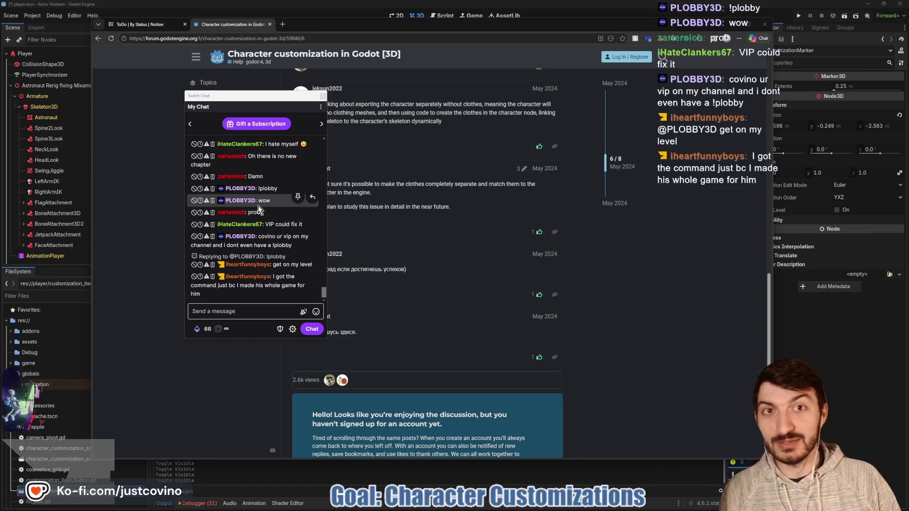
pyautogui.click(322, 95)
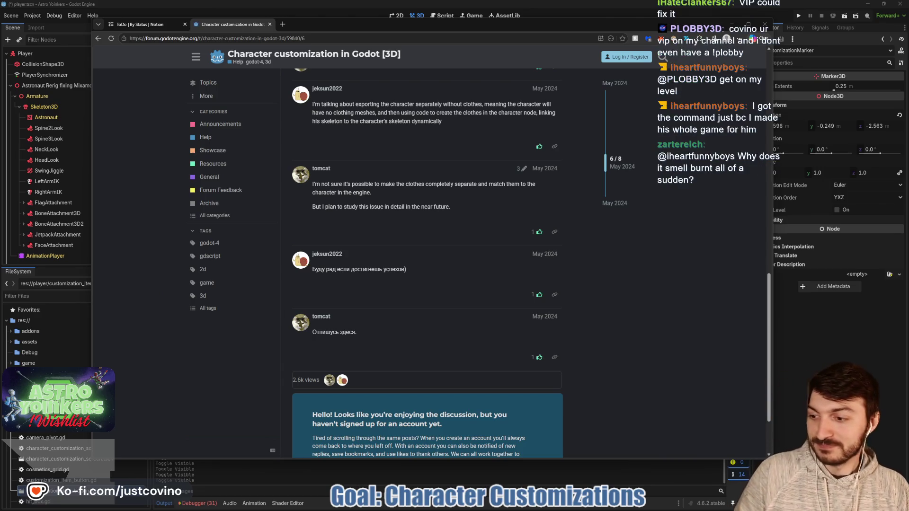
pyautogui.scroll(-2, 454, 290)
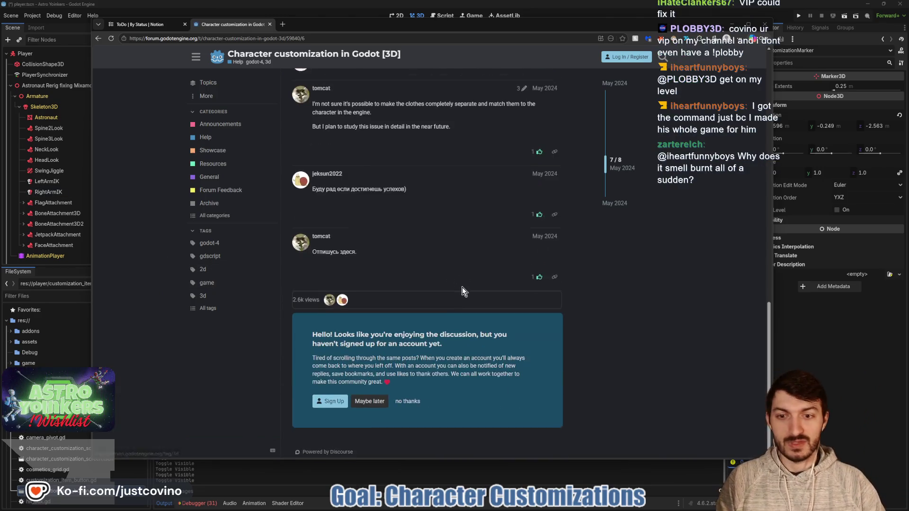
pyautogui.scroll(3, 449, 290)
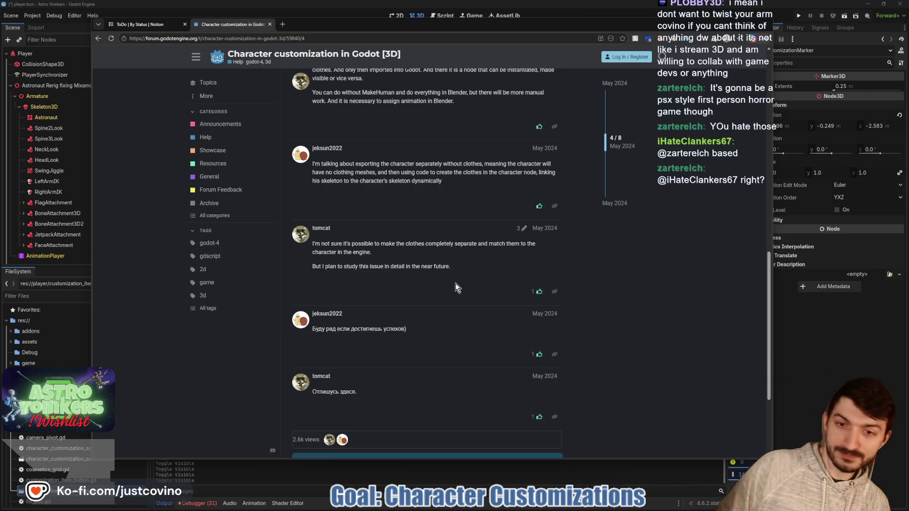
# - Scroll through the character customization thread, then return to the Godot editor's player scene
pyautogui.scroll(-1, 449, 298)
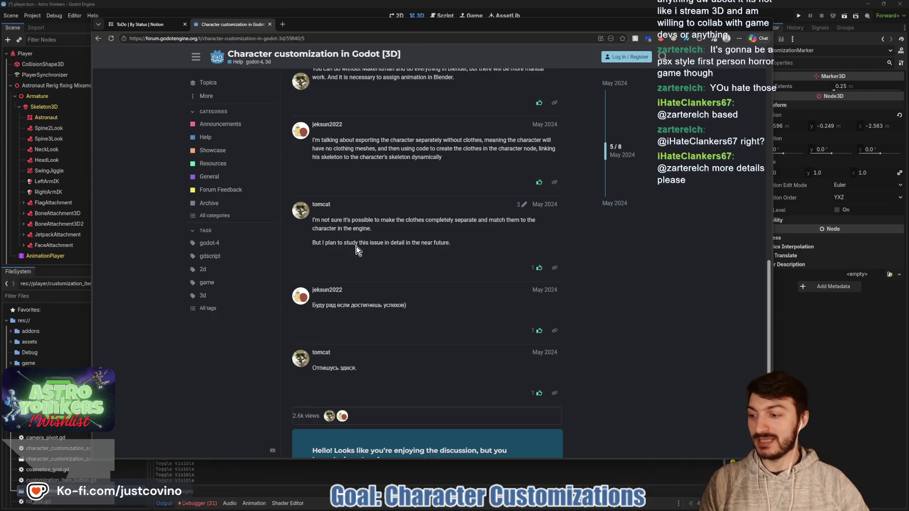
pyautogui.scroll(-3, 370, 259)
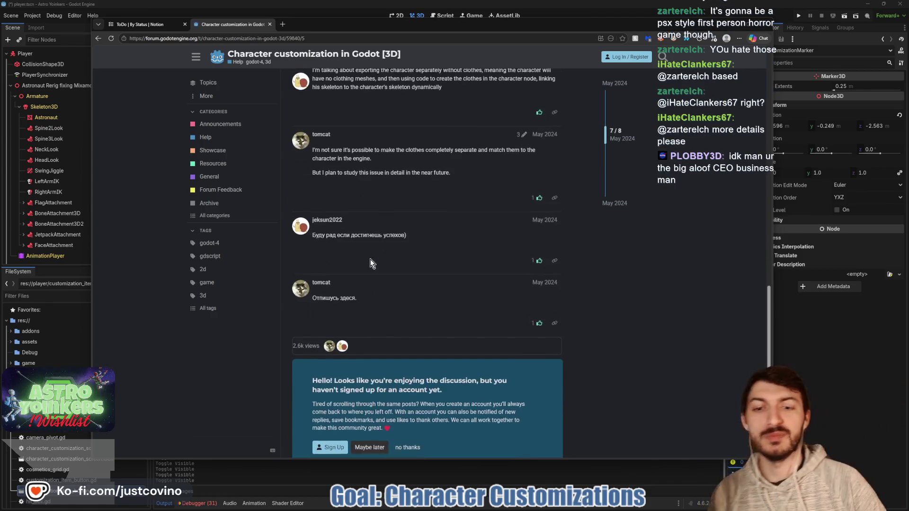
pyautogui.scroll(4, 370, 259)
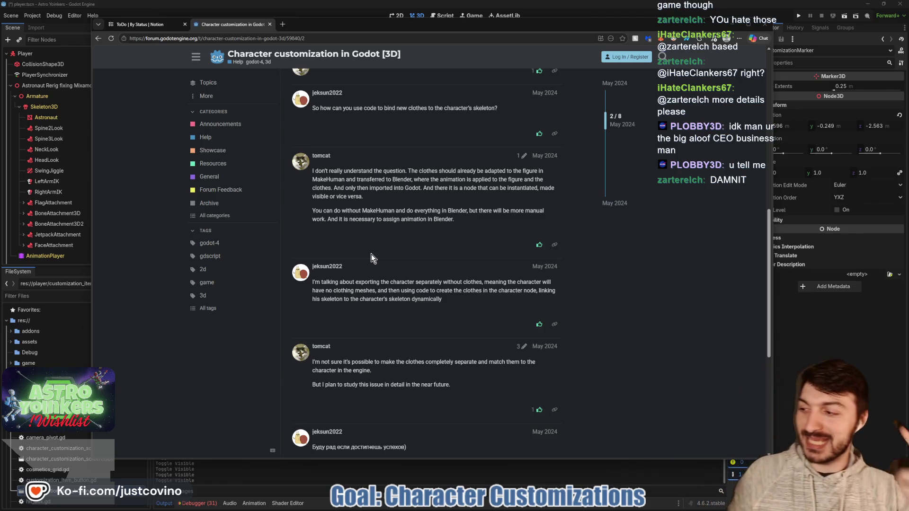
pyautogui.scroll(-2, 422, 170)
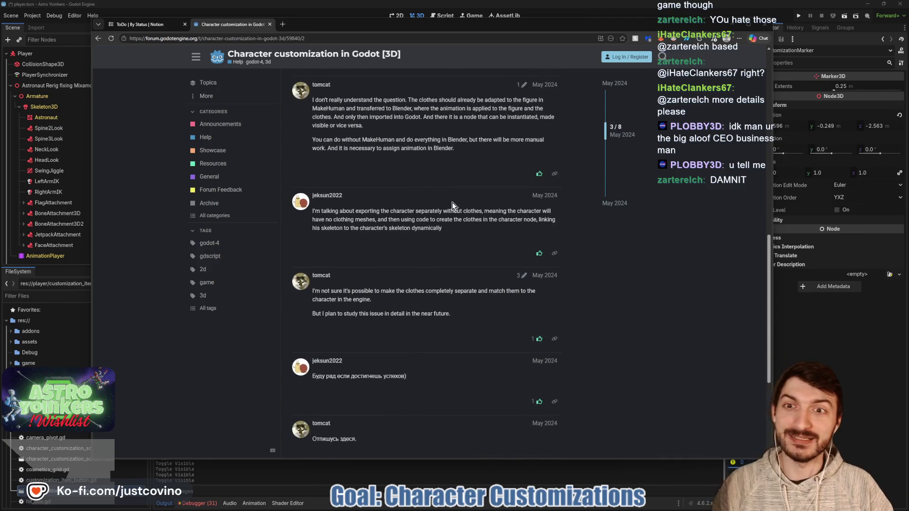
pyautogui.scroll(-2, 406, 226)
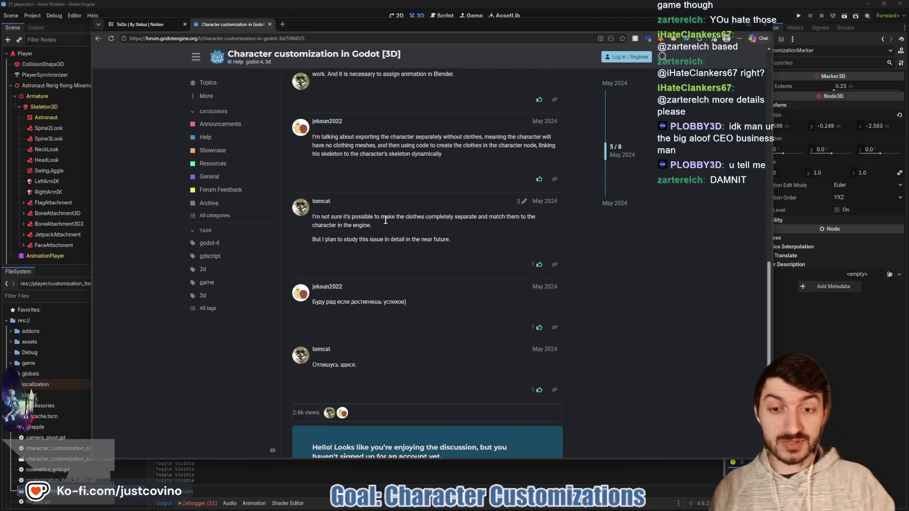
pyautogui.scroll(-2, 385, 220)
pyautogui.scroll(3, 386, 220)
pyautogui.scroll(4, 385, 220)
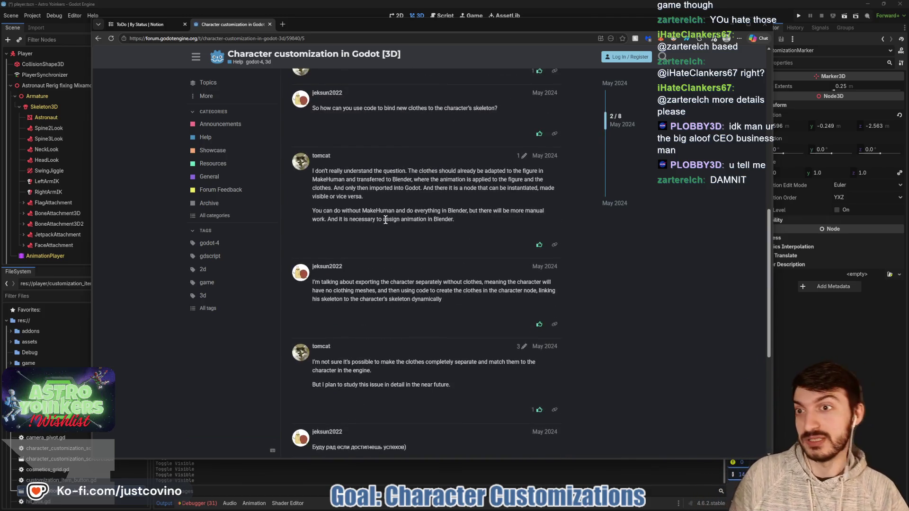
pyautogui.click(806, 362)
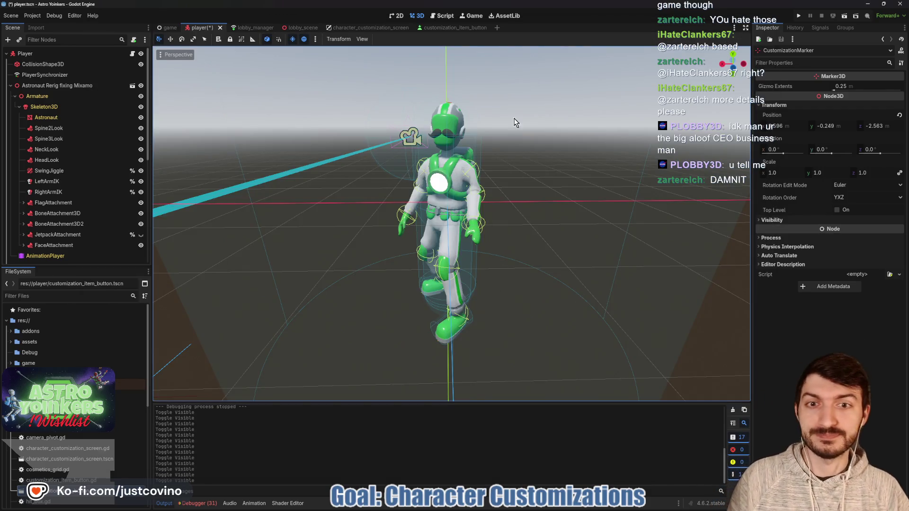
# - Hide FaceAttachment, save player.tscn, show the moustache again, and run the project
pyautogui.click(141, 246)
pyautogui.hotkey('ctrl', 's')
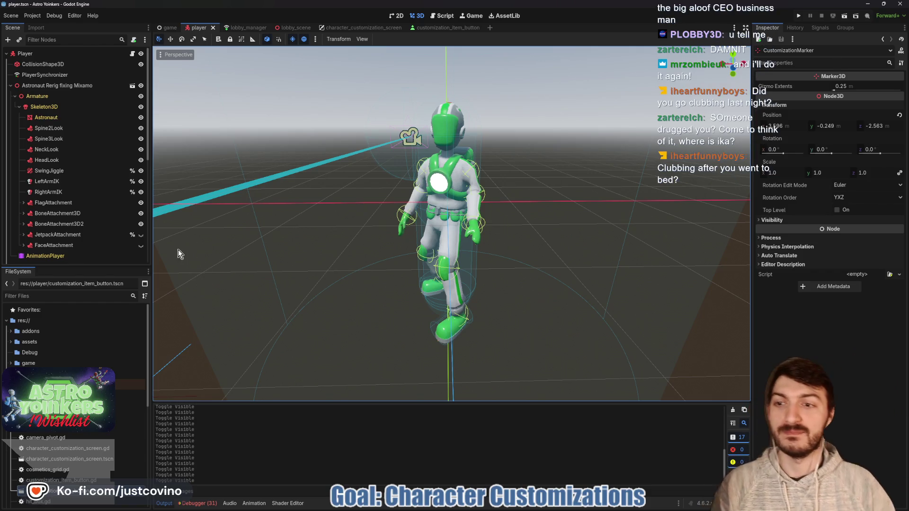
pyautogui.click(140, 246)
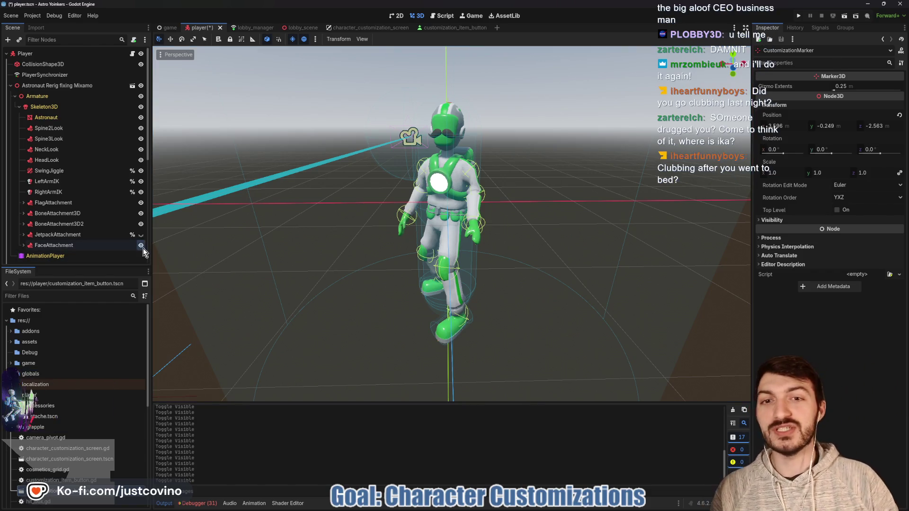
pyautogui.click(799, 15)
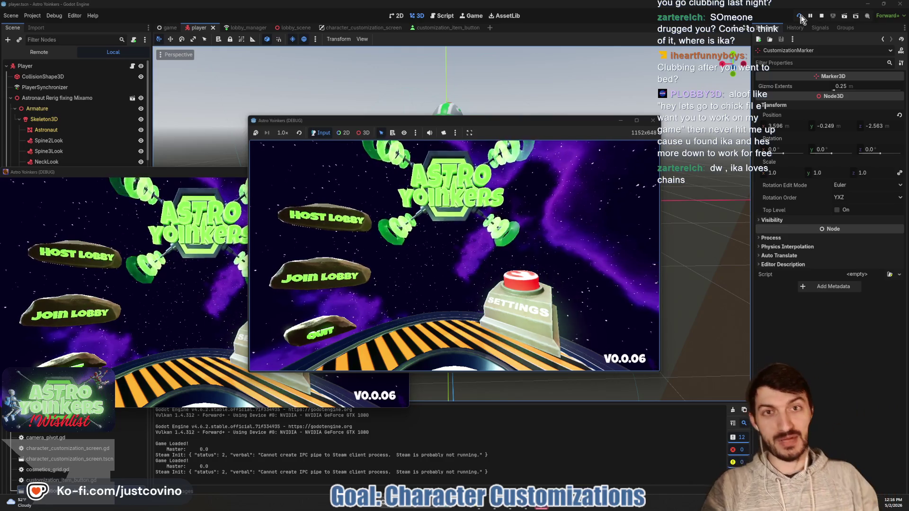
# - Close the extra game window and host a private lobby
pyautogui.click(227, 172)
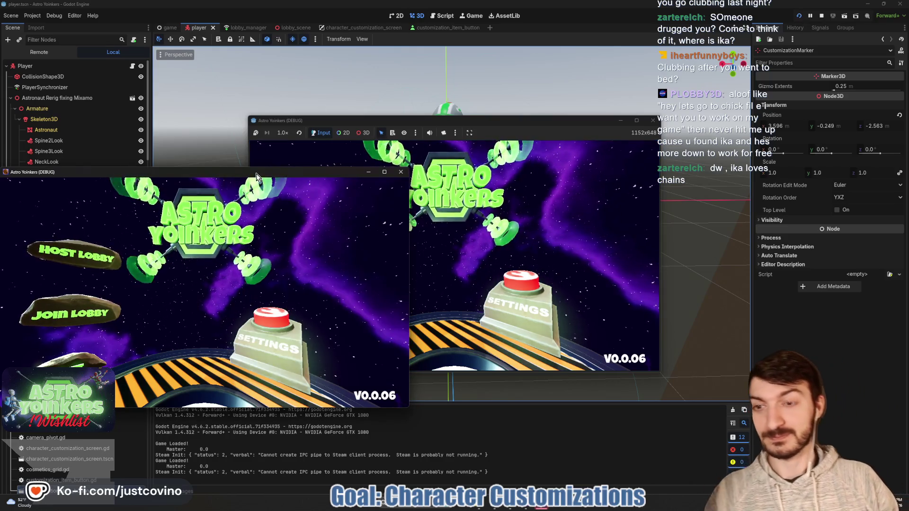
pyautogui.click(399, 173)
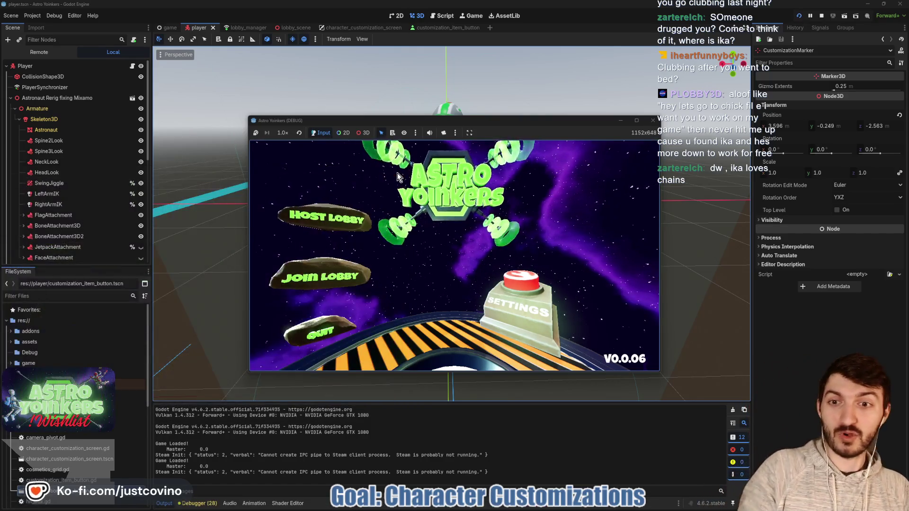
pyautogui.click(326, 226)
pyautogui.click(458, 224)
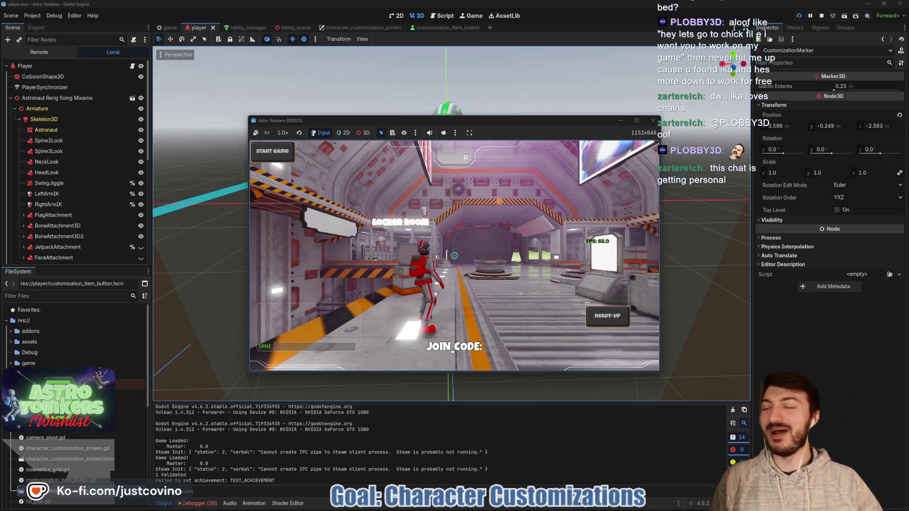
# - Walk the astronaut to the lockers and open the customization screen with E
pyautogui.press('w')
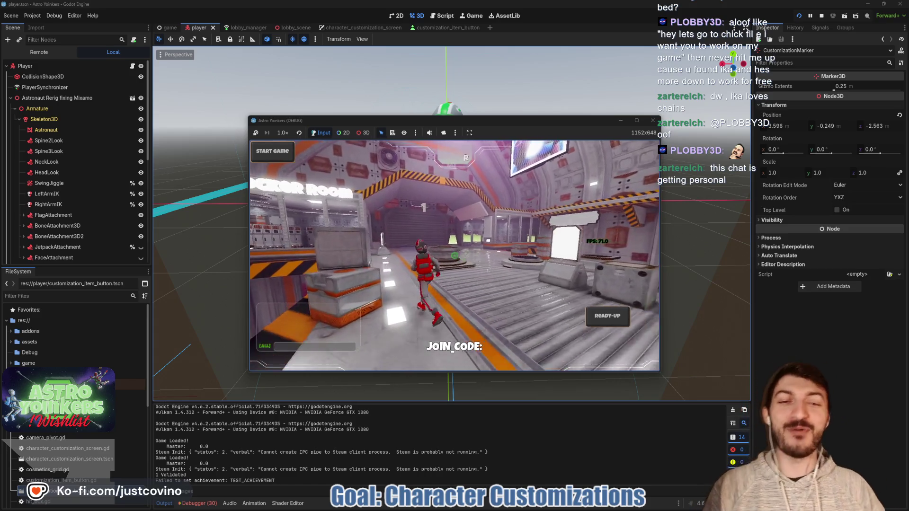
pyautogui.press('space')
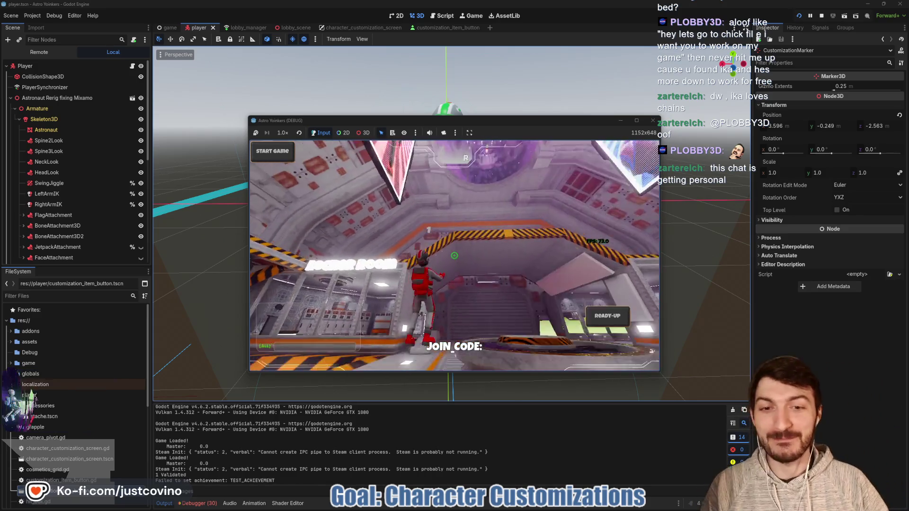
pyautogui.press('w')
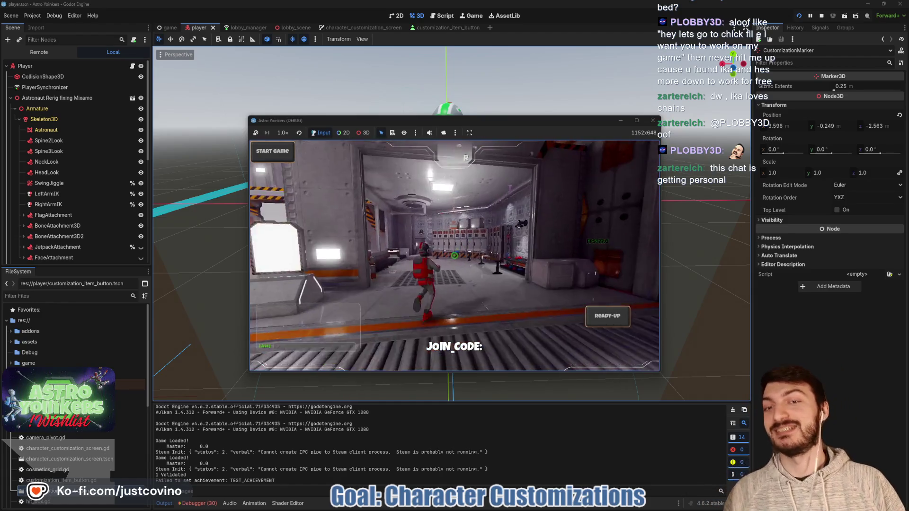
pyautogui.press('w')
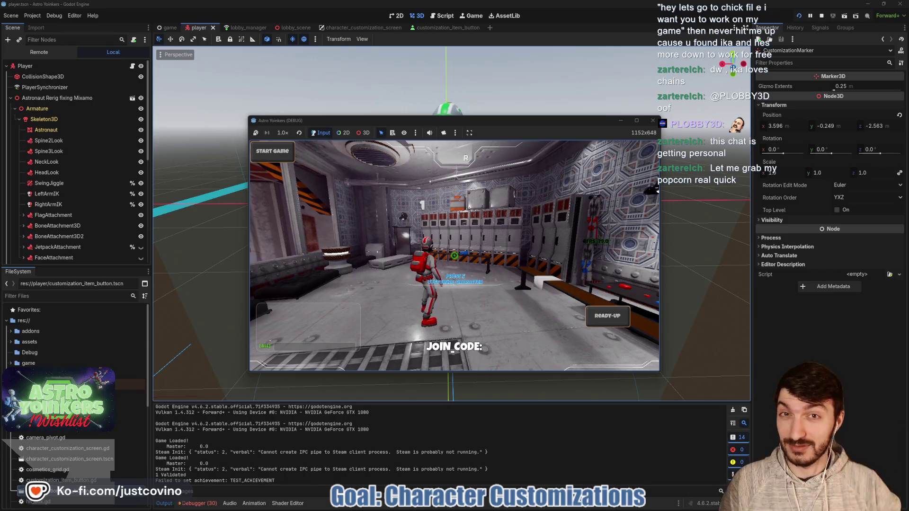
pyautogui.press('e')
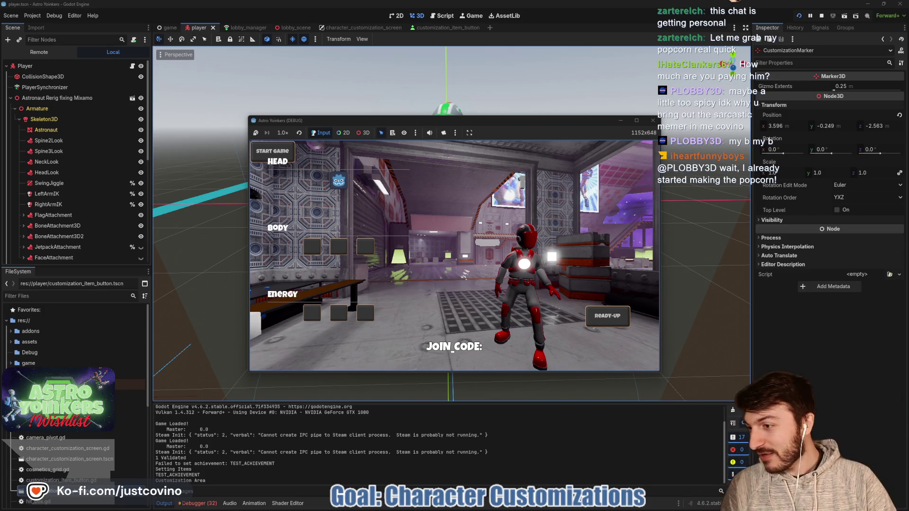
# - Check the stream chat over the editor, then stop the running game
pyautogui.hotkey('alt', 'Tab')
pyautogui.moveTo(175, 107); pyautogui.dragTo(253, 69)
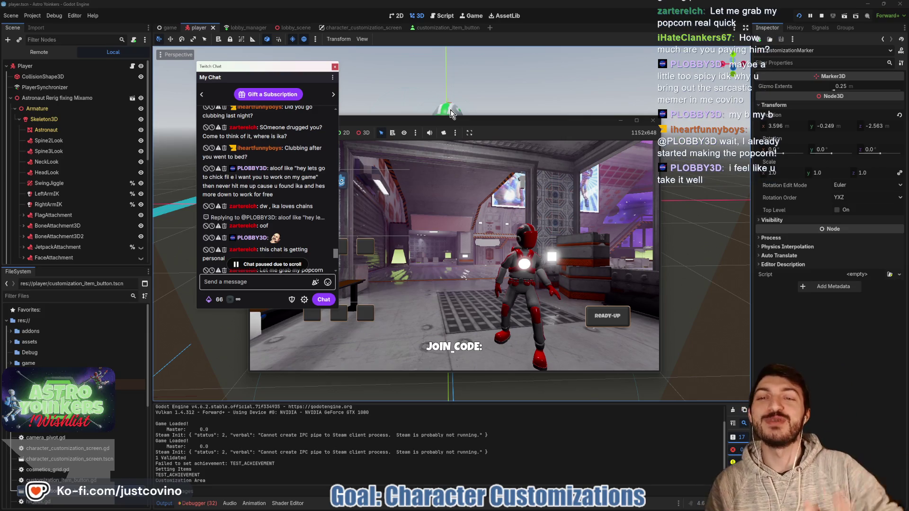
pyautogui.scroll(-5, 299, 201)
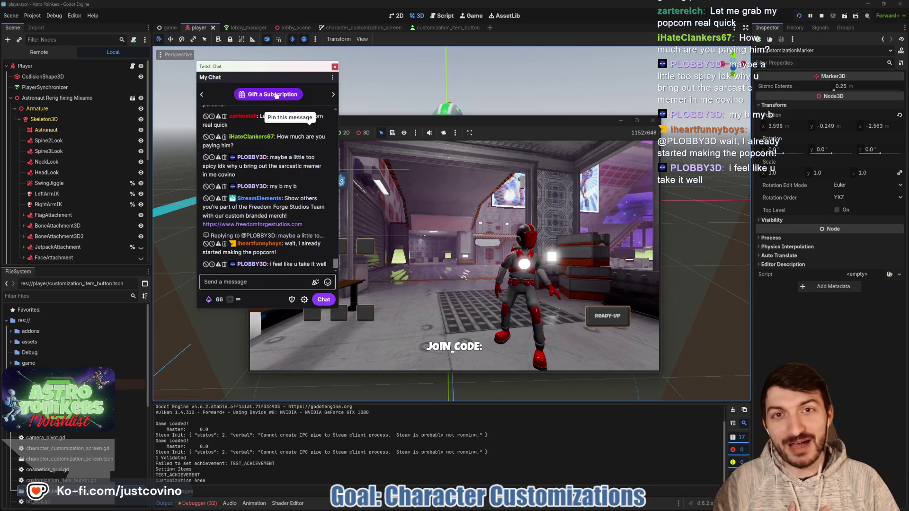
pyautogui.hotkey('alt', 'Tab')
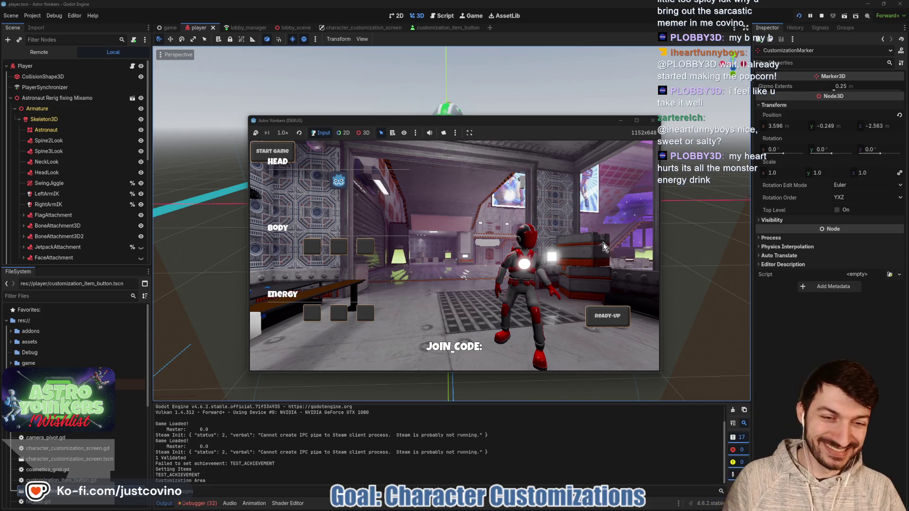
pyautogui.click(823, 16)
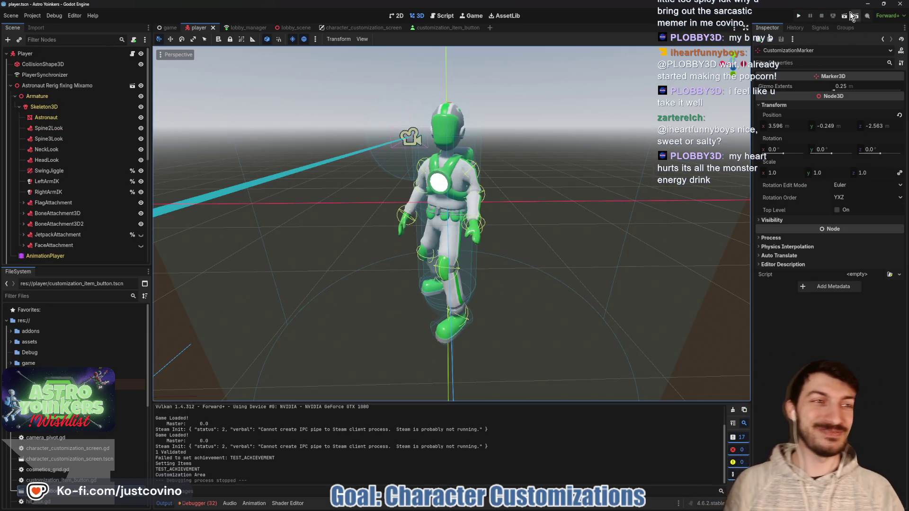
pyautogui.click(797, 17)
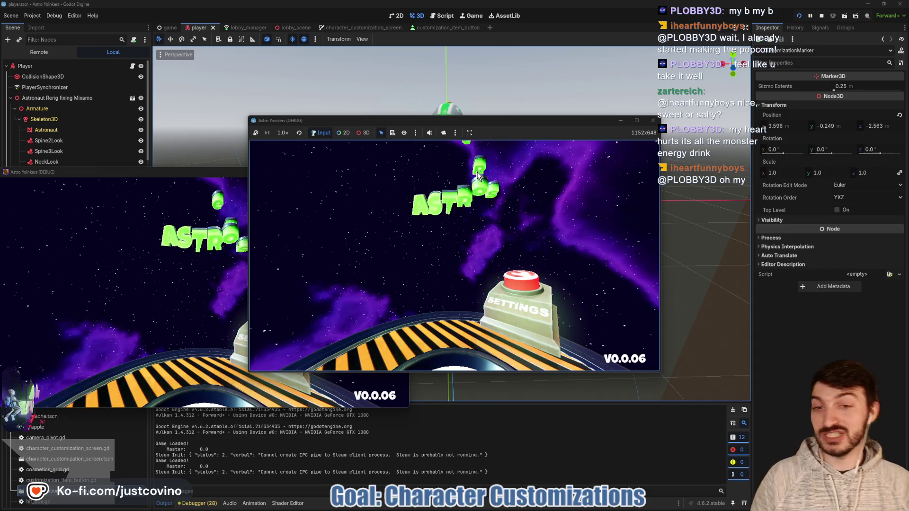
pyautogui.click(325, 201)
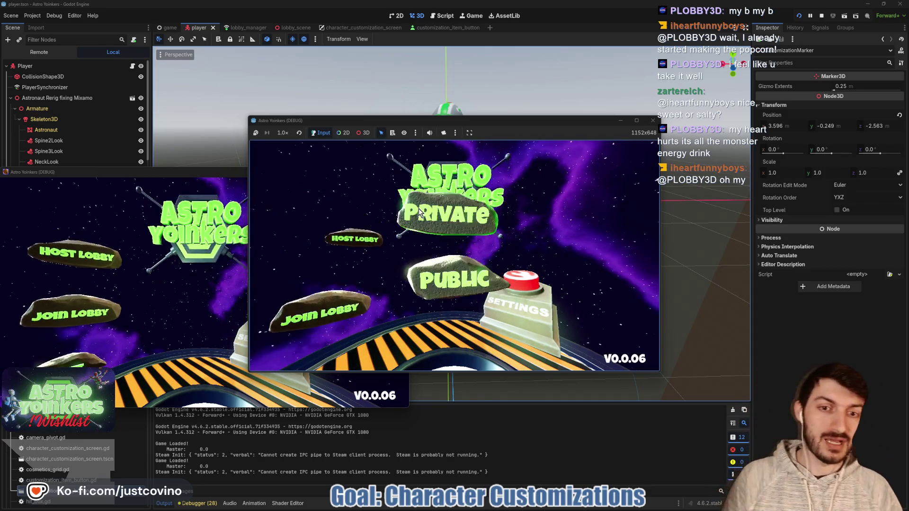
pyautogui.click(426, 217)
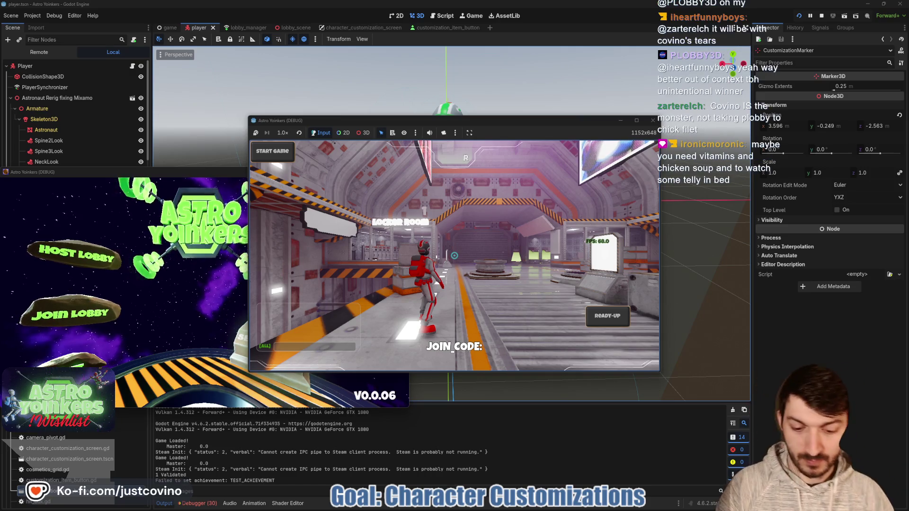
pyautogui.press('F8')
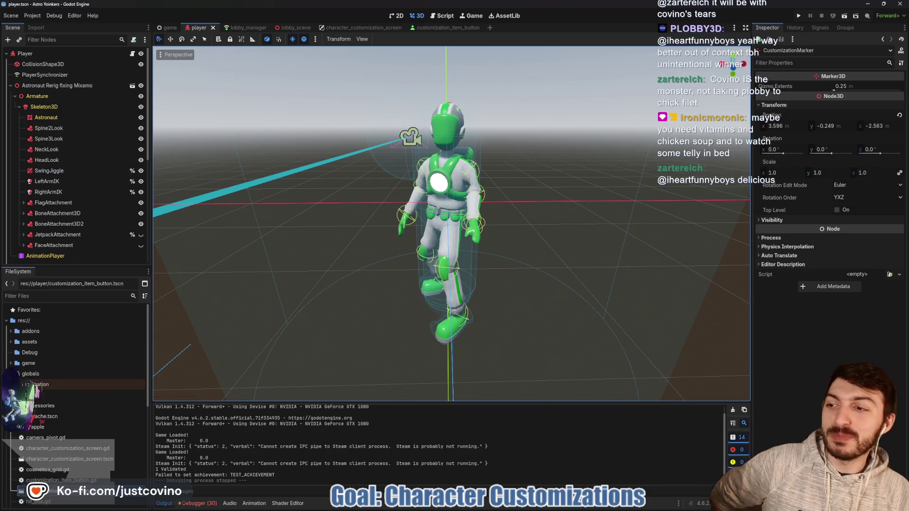
pyautogui.hotkey('alt', 'Tab')
pyautogui.moveTo(251, 54); pyautogui.dragTo(218, 49)
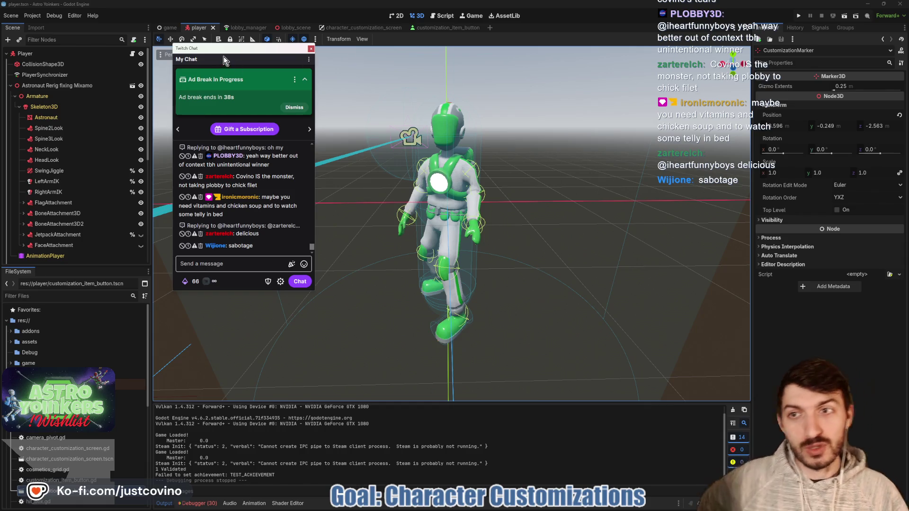
pyautogui.moveTo(223, 53); pyautogui.dragTo(0, 123)
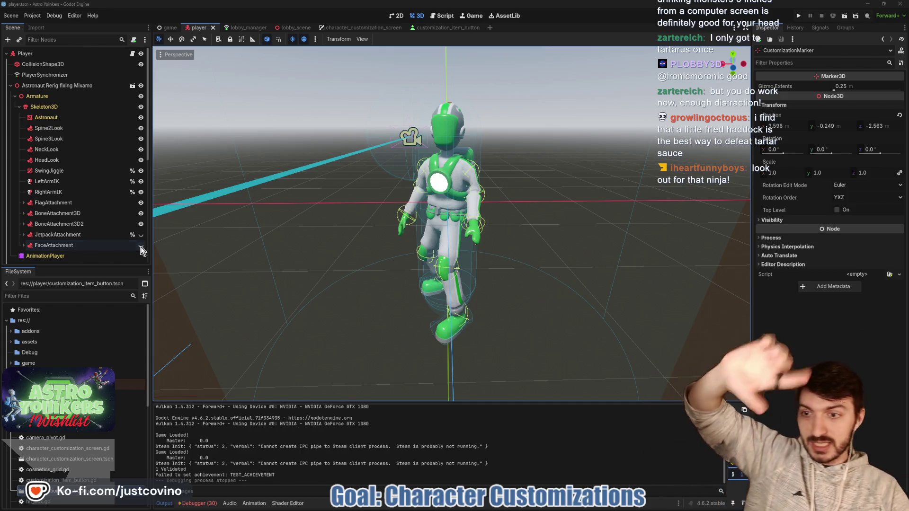
# - Show FaceAttachment's mustache on the astronaut and open player.gd in the script editor
pyautogui.click(142, 245)
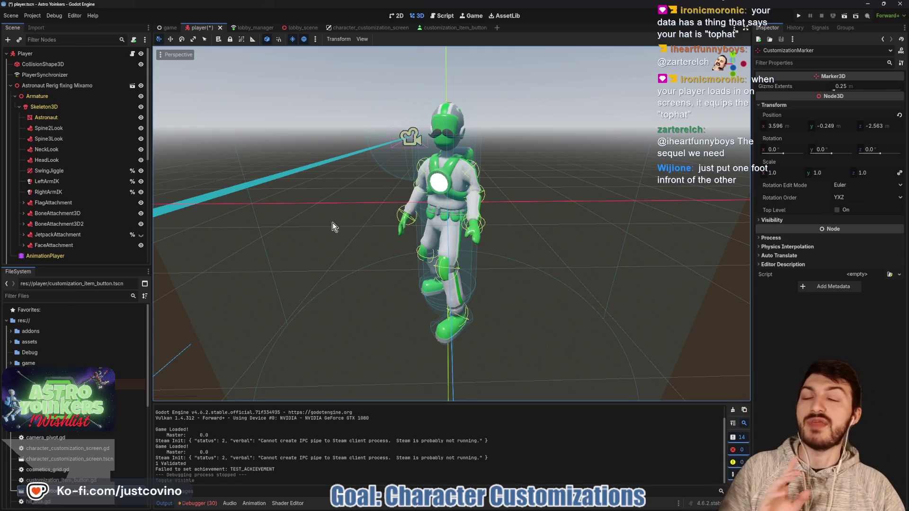
pyautogui.click(442, 16)
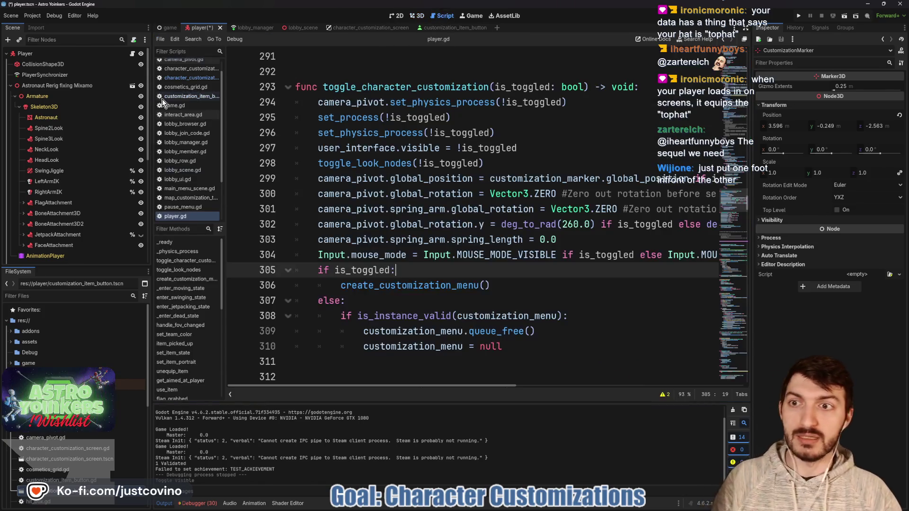
# - Open achievement_manager.gd and review its SLOTS.HEAD achievement_items and statistics entries
pyautogui.click(191, 65)
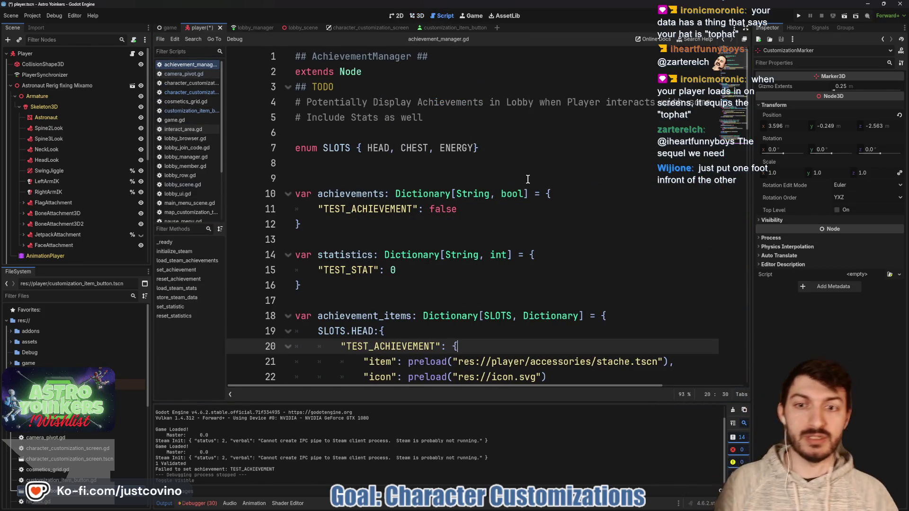
pyautogui.scroll(-3, 527, 181)
pyautogui.click(351, 193)
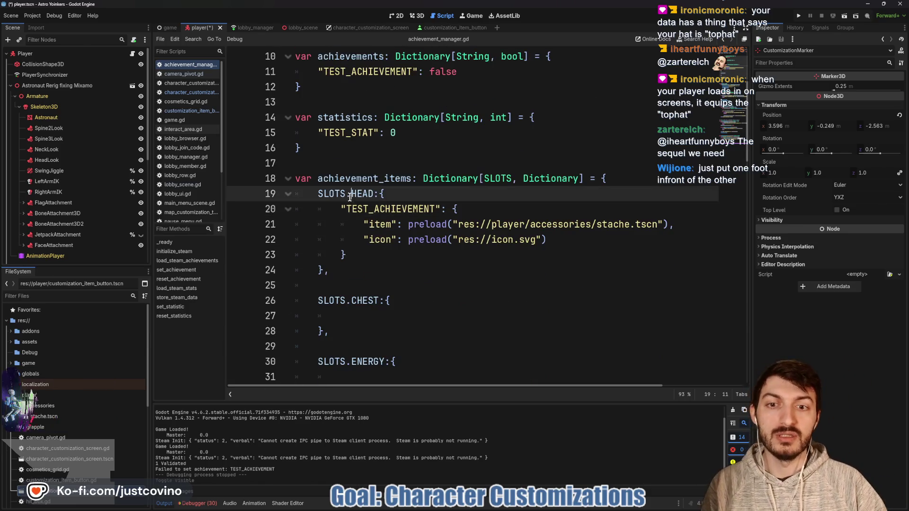
pyautogui.doubleClick(379, 179)
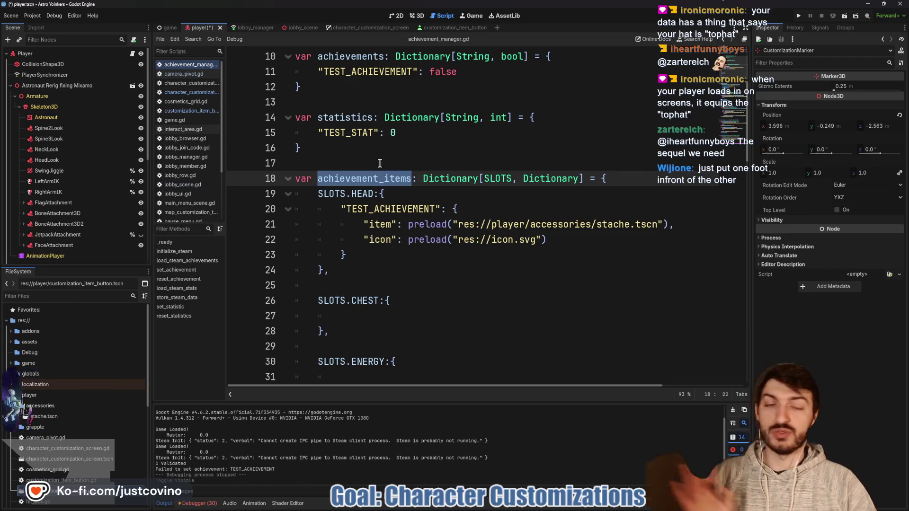
pyautogui.scroll(1, 352, 199)
pyautogui.scroll(2, 352, 199)
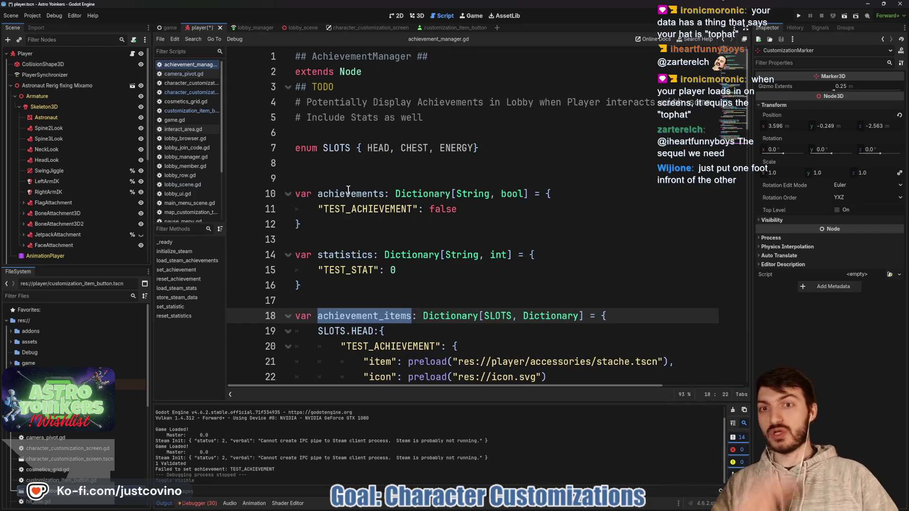
pyautogui.scroll(-4, 346, 192)
pyautogui.scroll(1, 326, 178)
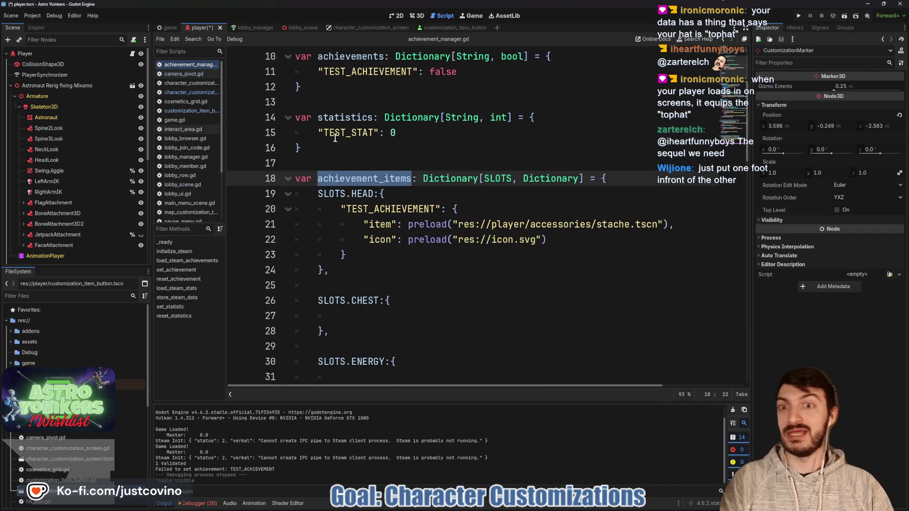
pyautogui.doubleClick(330, 117)
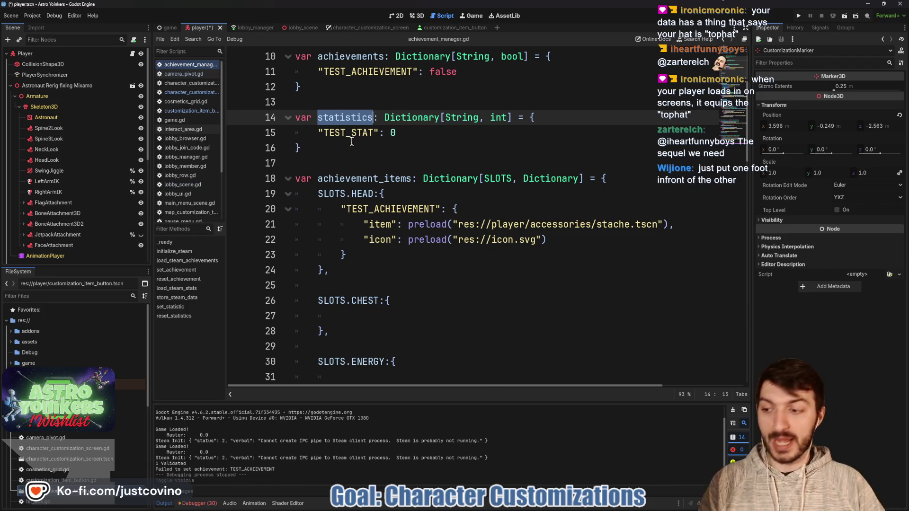
pyautogui.scroll(-8, 352, 142)
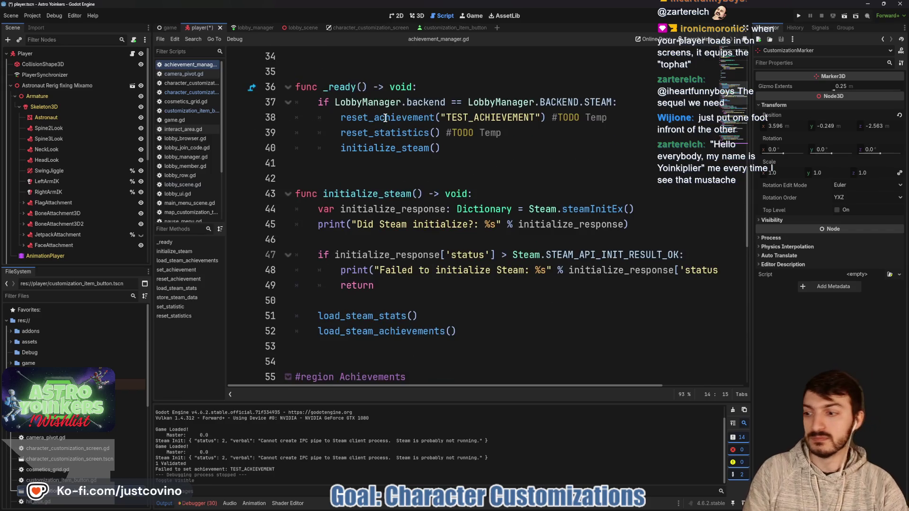
pyautogui.scroll(6, 386, 118)
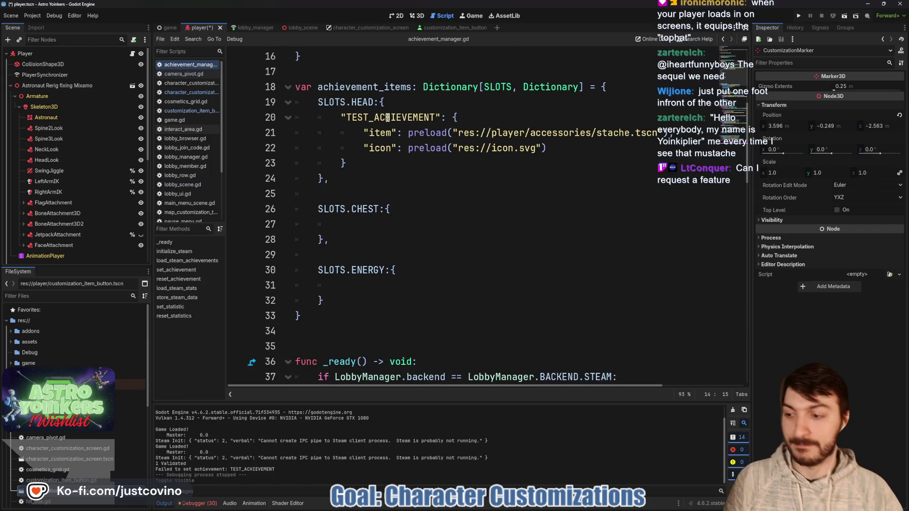
pyautogui.scroll(1, 428, 179)
# - Select the line preloading stache.tscn, then return to the 3D player view
pyautogui.click(538, 179)
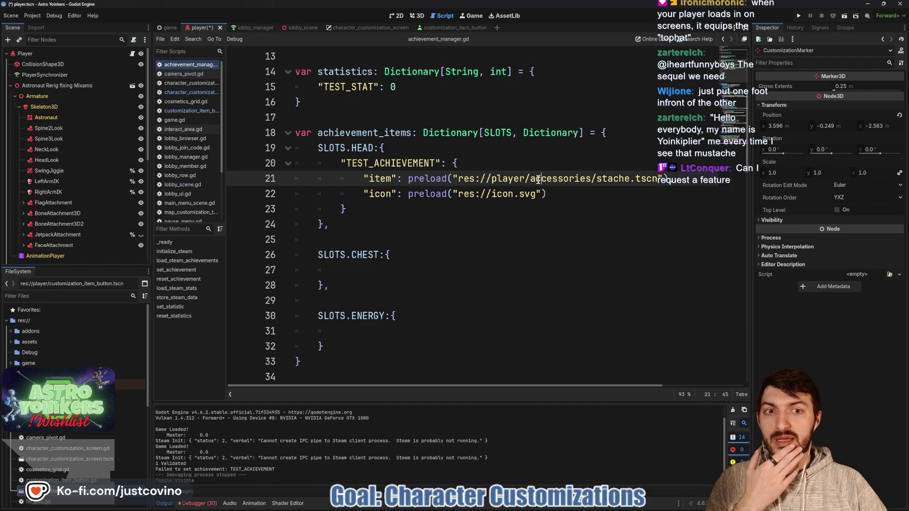
pyautogui.moveTo(588, 185)
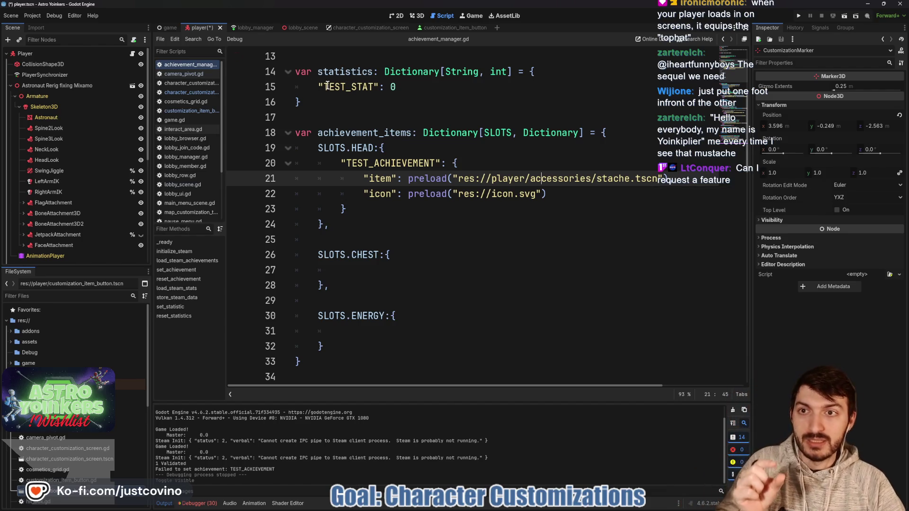
pyautogui.moveTo(672, 178); pyautogui.dragTo(341, 179)
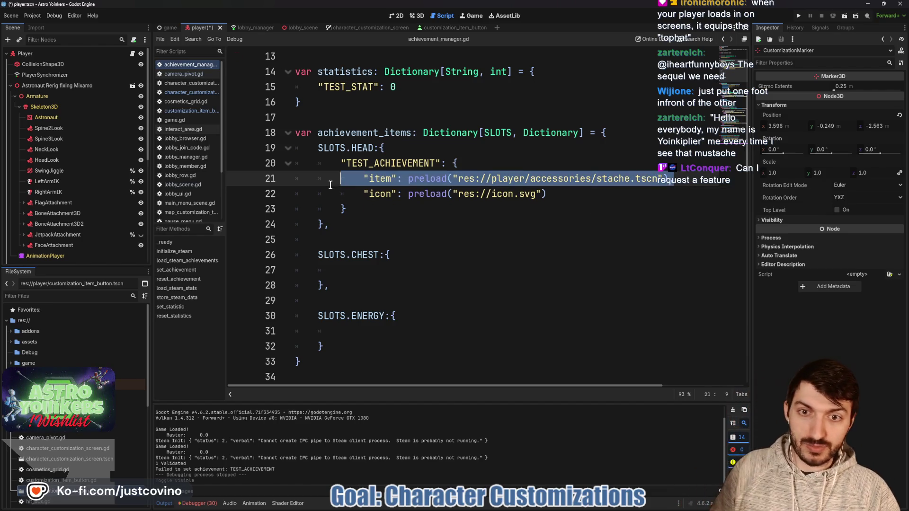
pyautogui.click(417, 16)
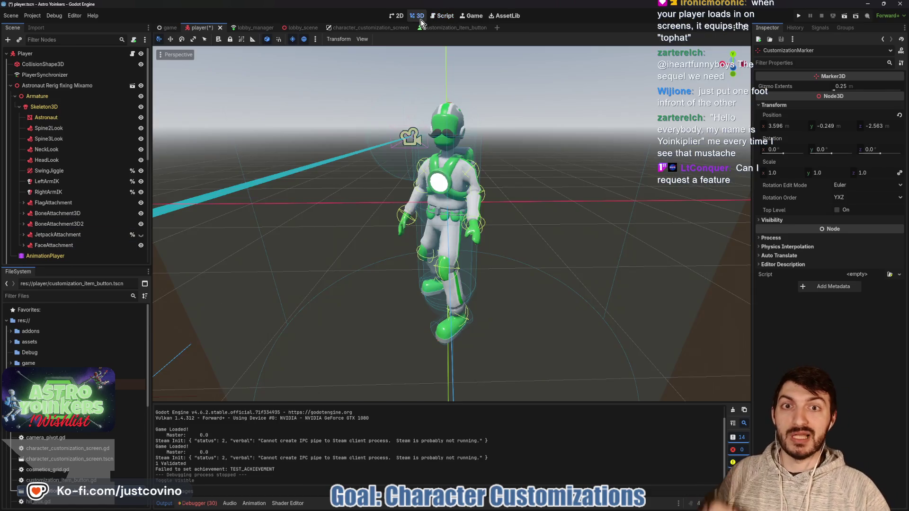
# - Toggle FaceAttachment's visibility back and forth, leaving the mustache hidden
pyautogui.click(141, 246)
pyautogui.click(141, 245)
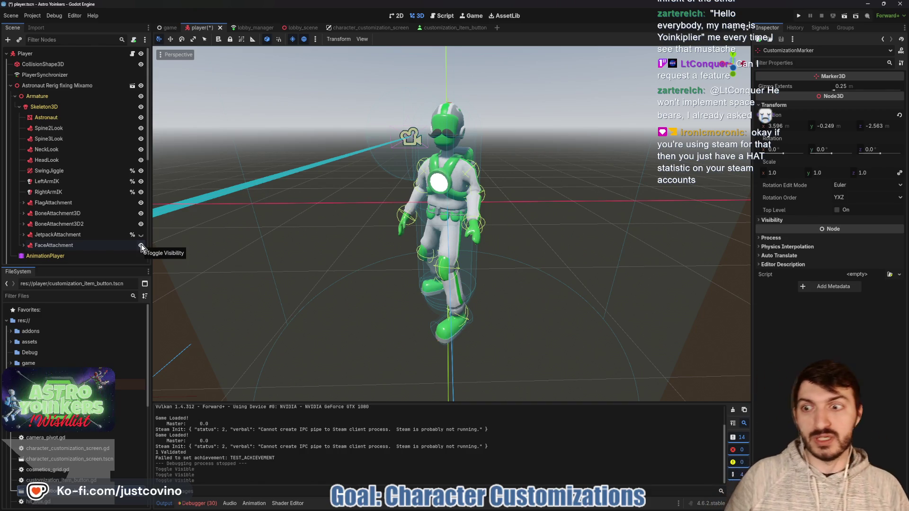
pyautogui.click(141, 245)
pyautogui.click(141, 245)
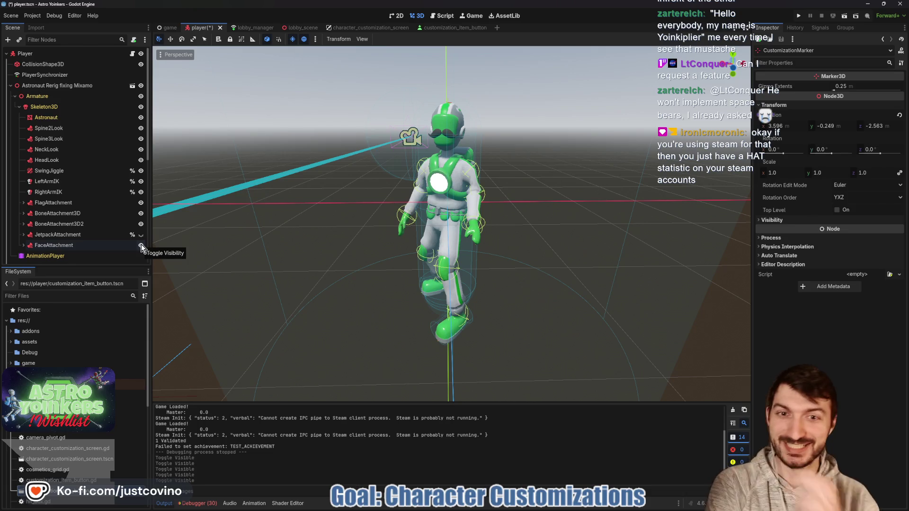
pyautogui.click(141, 245)
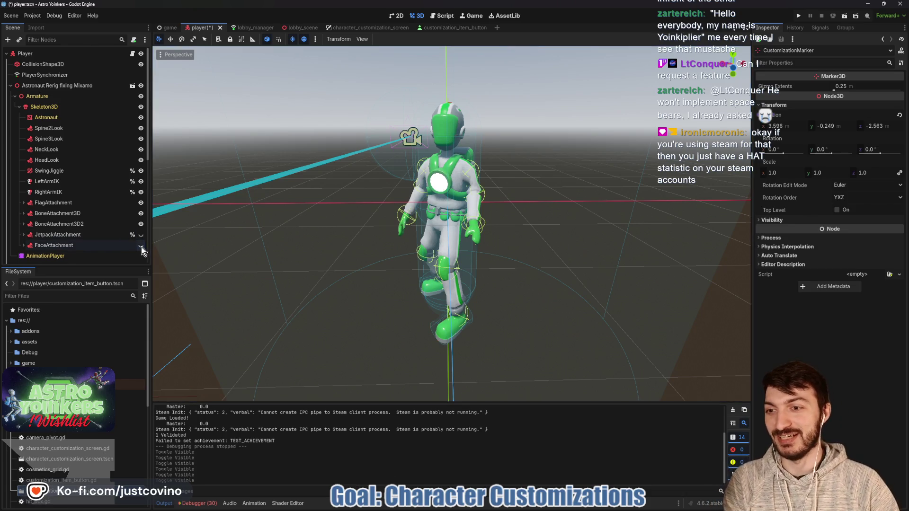
pyautogui.scroll(1, 574, 257)
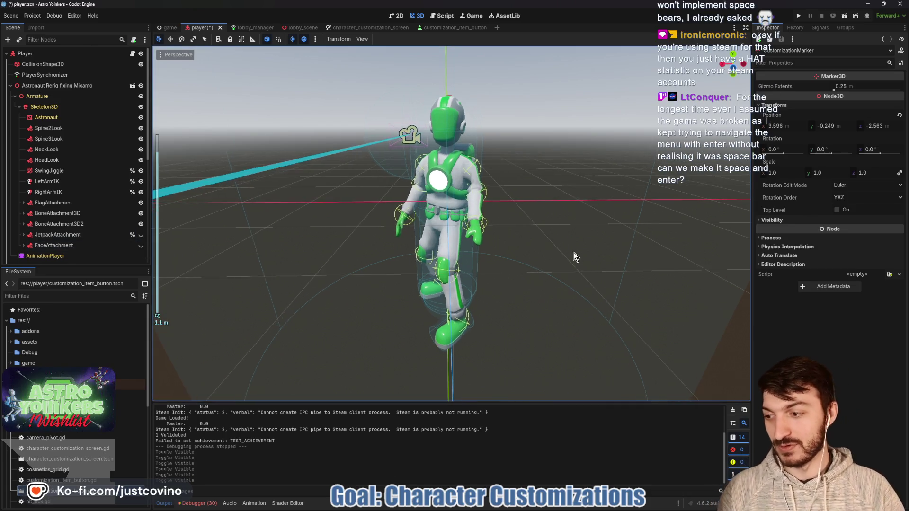
# - Orbit around the astronaut while toggling FaceAttachment on and off, ending with it hidden
pyautogui.scroll(3, 573, 257)
pyautogui.moveTo(432, 262)
pyautogui.mouseDown()
pyautogui.moveTo(603, 245)
pyautogui.moveTo(580, 240)
pyautogui.moveTo(566, 260)
pyautogui.mouseUp()
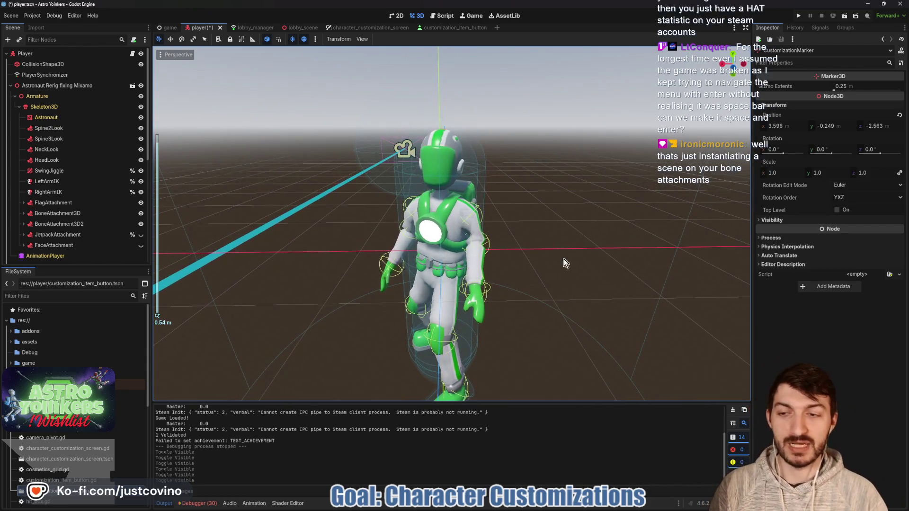
pyautogui.moveTo(562, 226)
pyautogui.mouseDown()
pyautogui.moveTo(578, 219)
pyautogui.moveTo(588, 243)
pyautogui.moveTo(615, 216)
pyautogui.moveTo(673, 208)
pyautogui.moveTo(654, 246)
pyautogui.mouseUp()
pyautogui.click(140, 246)
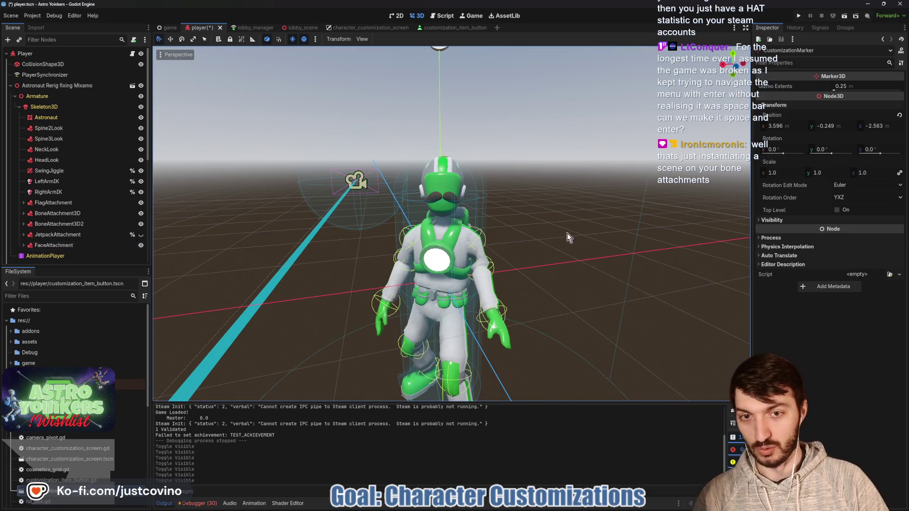
pyautogui.scroll(2, 564, 253)
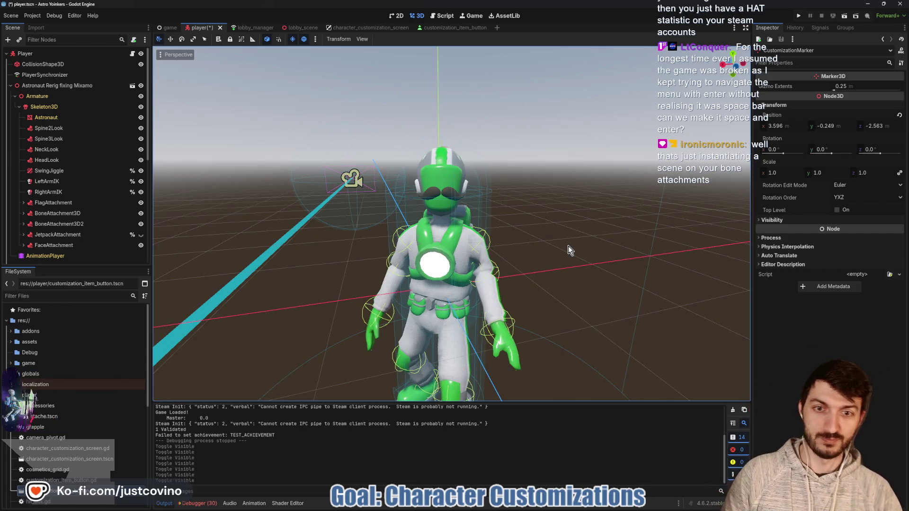
pyautogui.moveTo(569, 246); pyautogui.dragTo(570, 244)
pyautogui.click(140, 246)
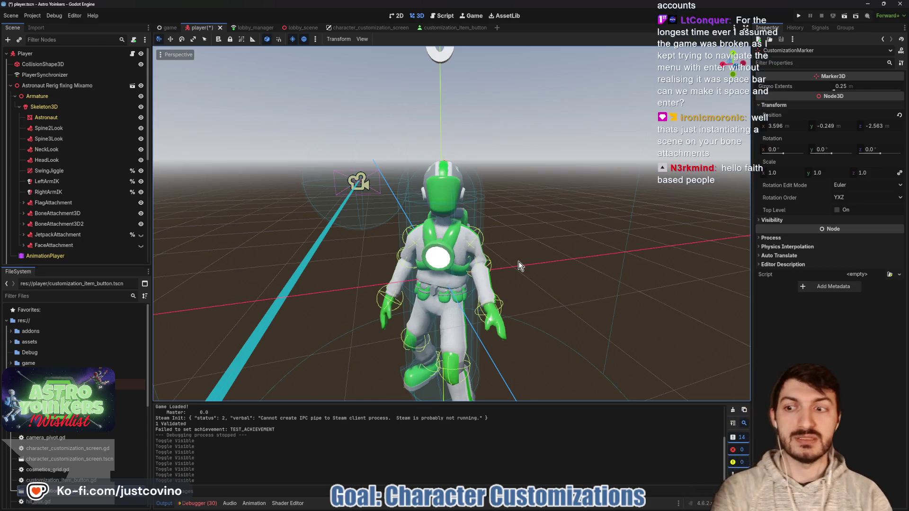
# - Expand FaceAttachment, select FaceHolder and Stache, make it visible, and bring up the forum thread
pyautogui.click(23, 245)
pyautogui.scroll(-2, 71, 218)
pyautogui.click(64, 201)
pyautogui.click(77, 211)
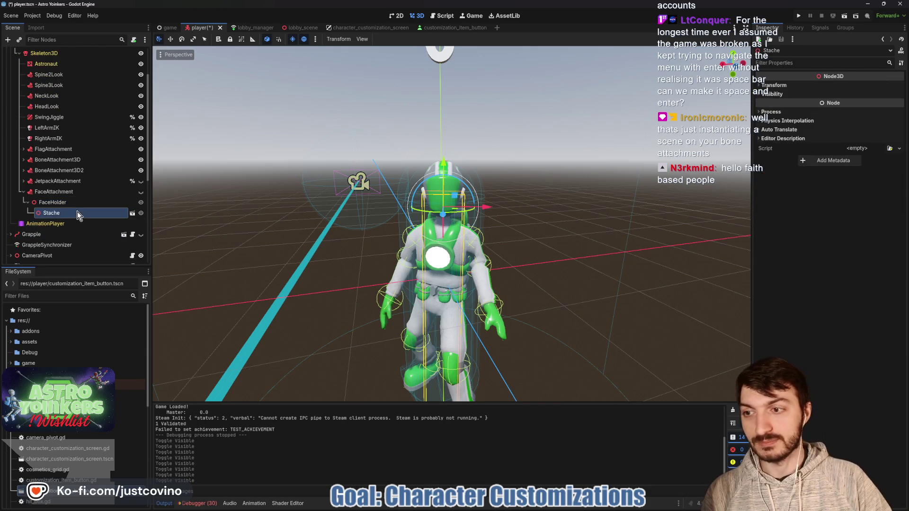
pyautogui.click(141, 191)
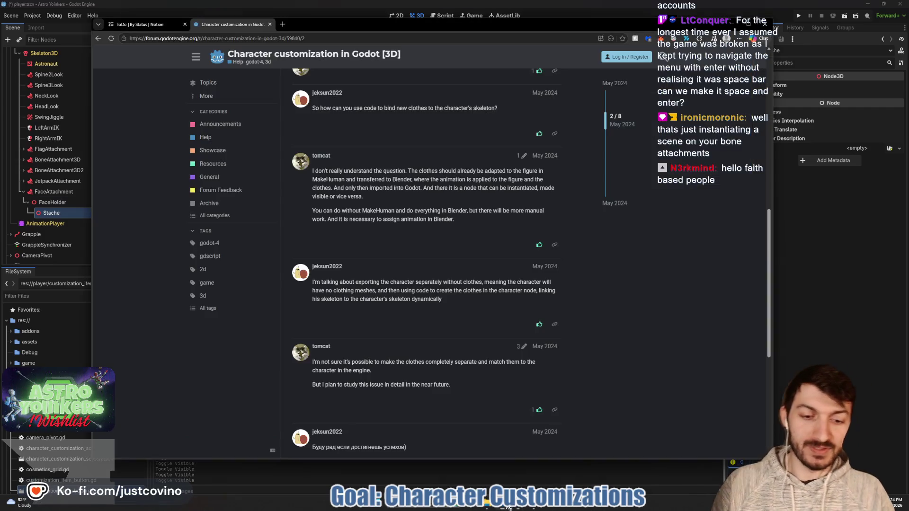
pyautogui.click(483, 510)
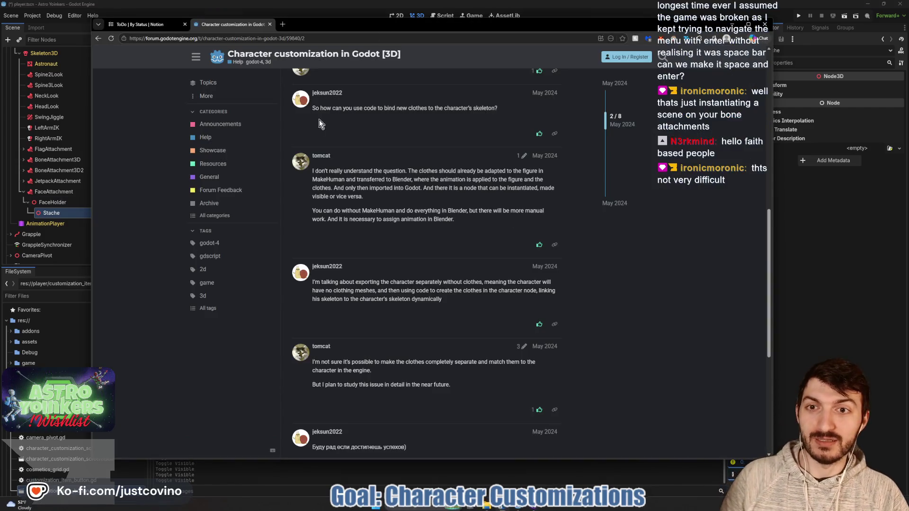
# - Close the forum tab to reveal the Notion ToDo board, then return to the Godot editor
pyautogui.click(270, 24)
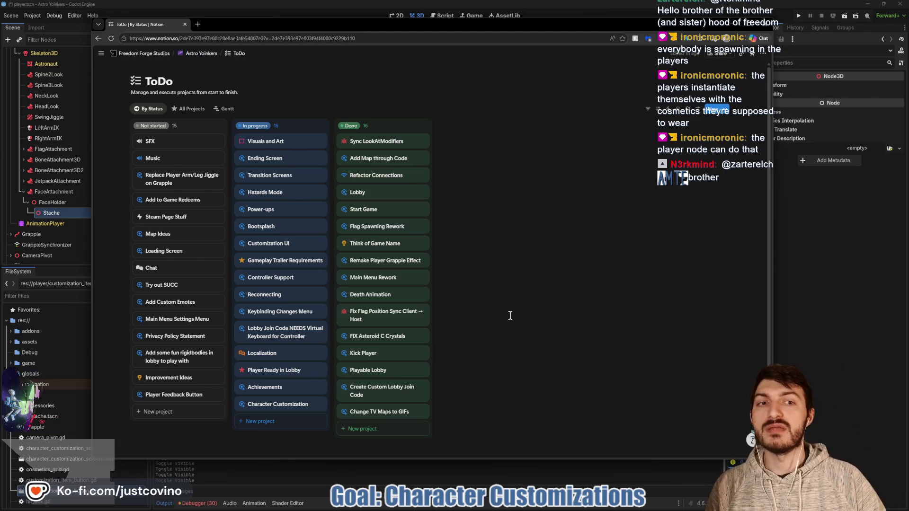
pyautogui.hotkey('alt', 'Tab')
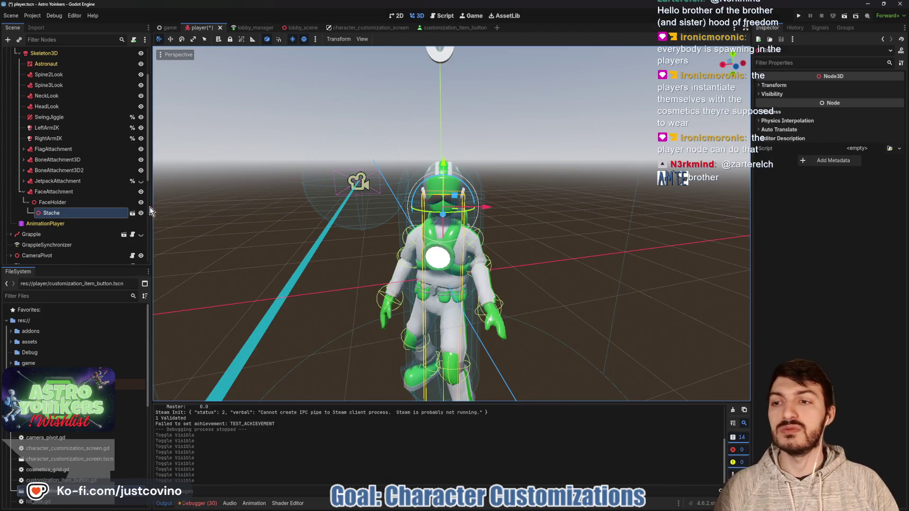
# - Hide the Stache node, save the player scene, and launch Astro Yoinkers in debug windows
pyautogui.click(141, 214)
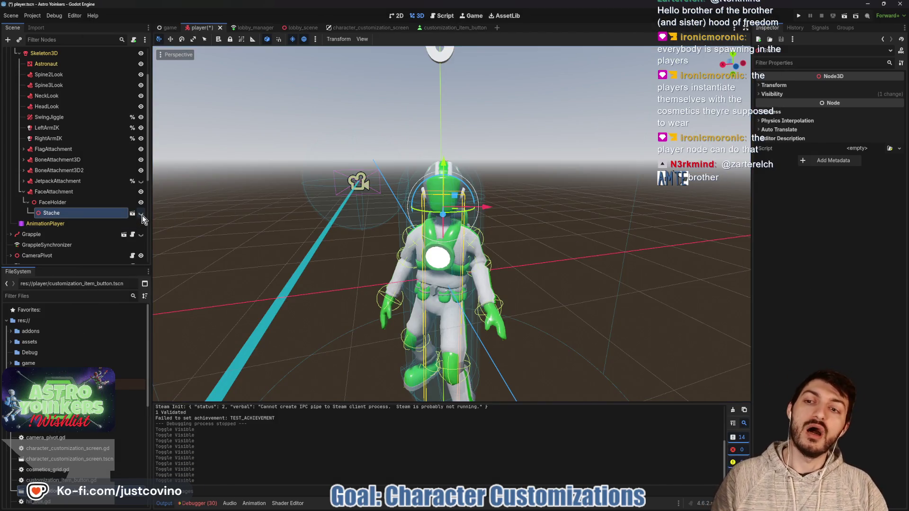
pyautogui.click(142, 215)
pyautogui.click(143, 215)
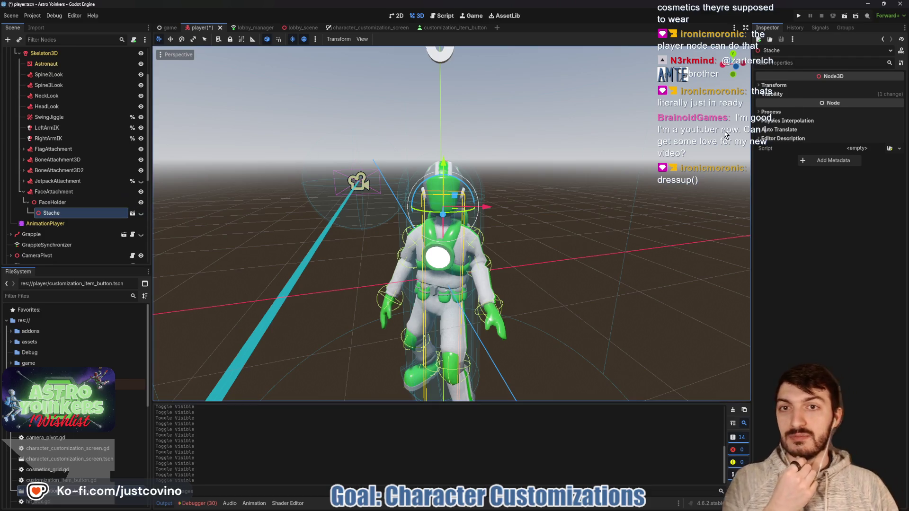
pyautogui.click(798, 15)
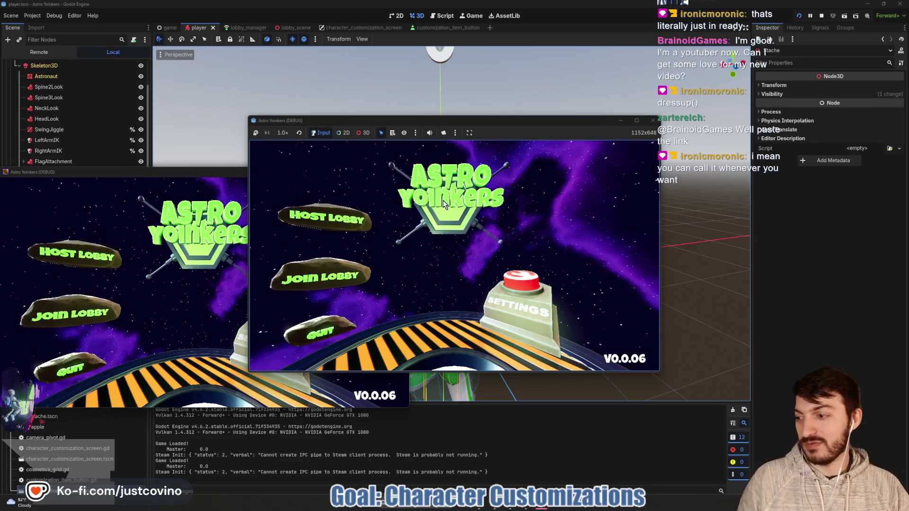
# - Close the extra game window and host a lobby from the main menu
pyautogui.click(189, 171)
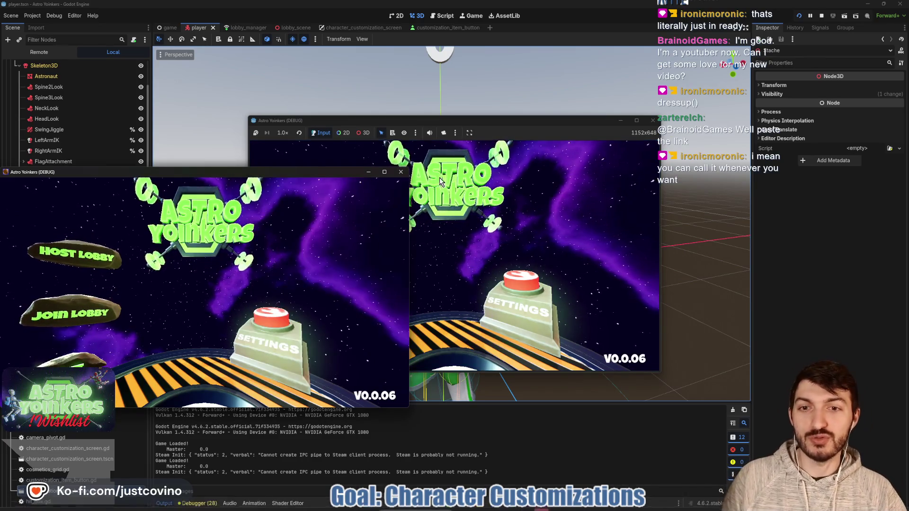
pyautogui.click(401, 177)
pyautogui.click(325, 211)
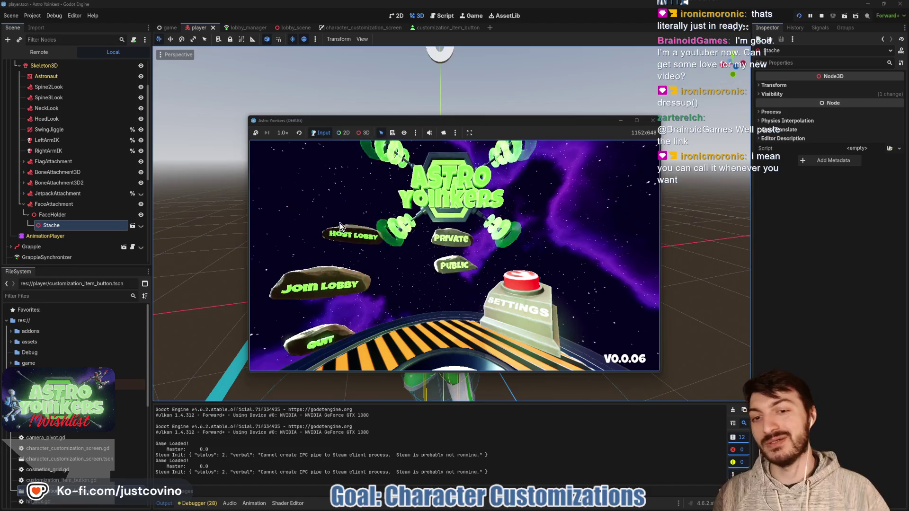
pyautogui.click(448, 237)
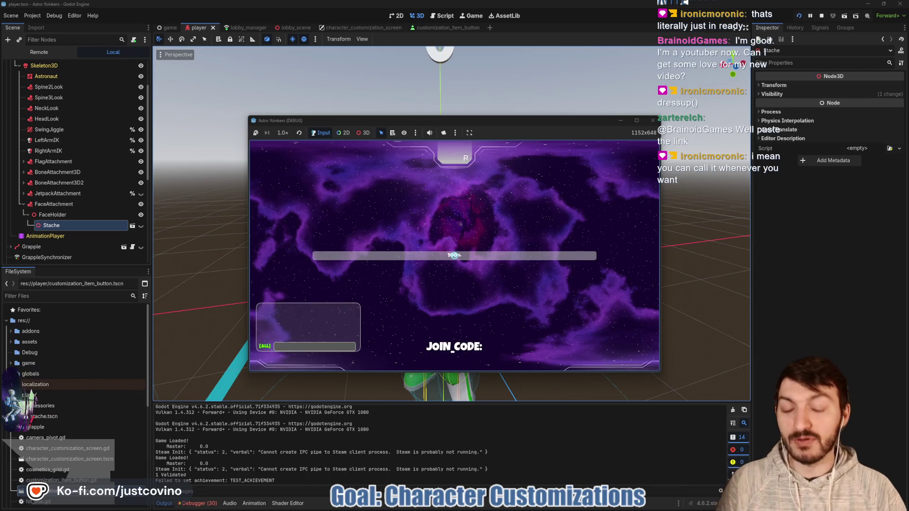
# - Walk into the locker room, open the Head/Body/Energy customization screen, then stop the game
pyautogui.press('w')
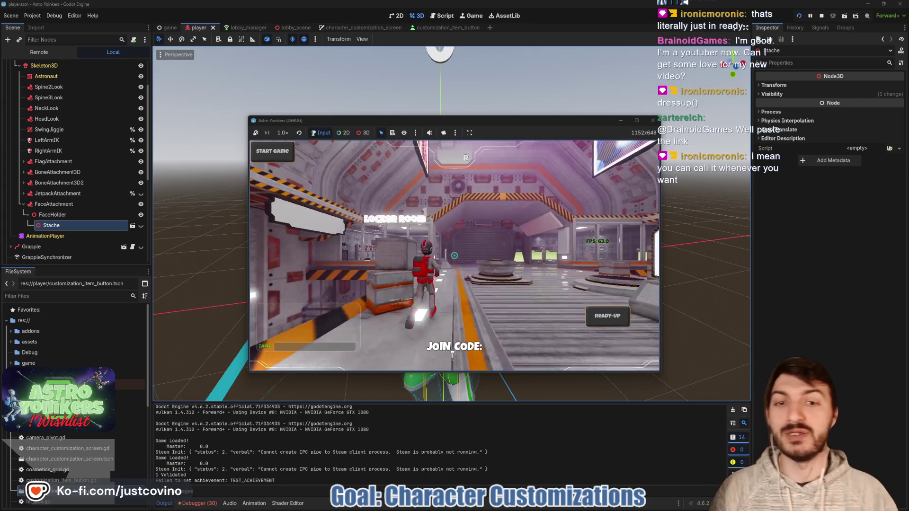
pyautogui.press('w')
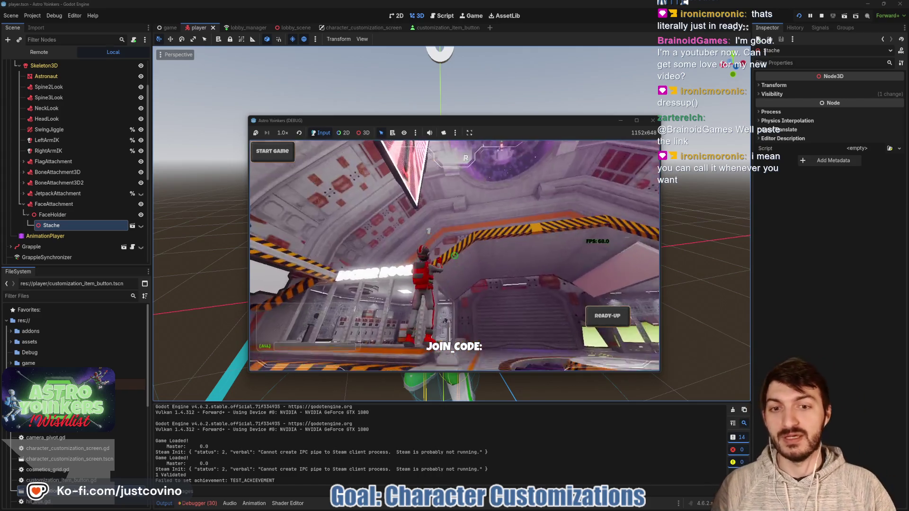
pyautogui.press('w')
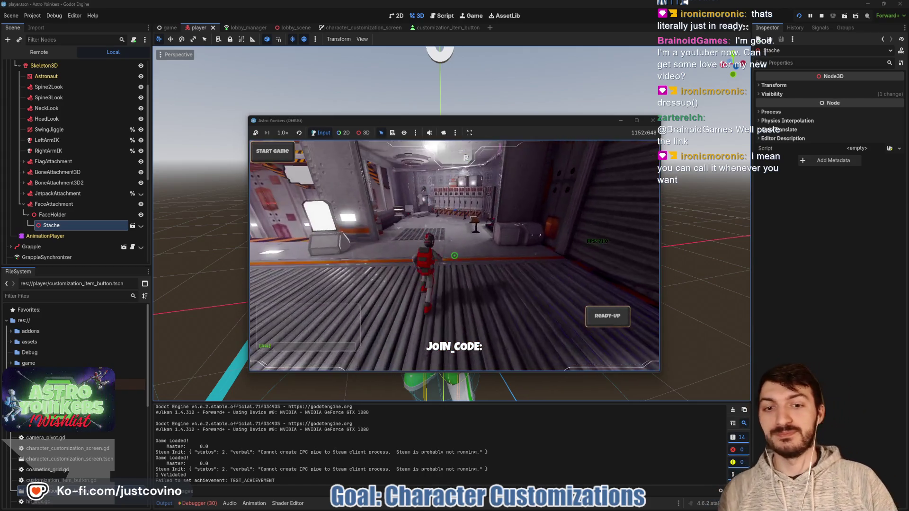
pyautogui.press('w')
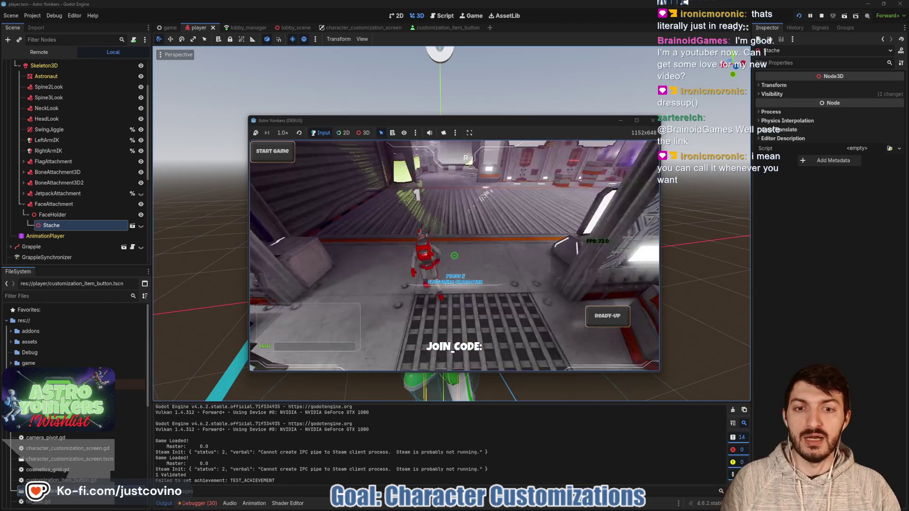
pyautogui.press('e')
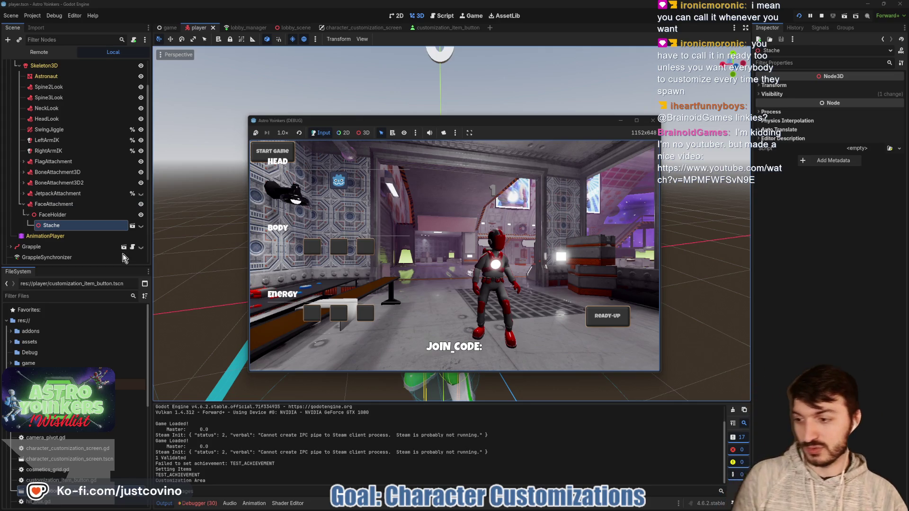
pyautogui.click(821, 17)
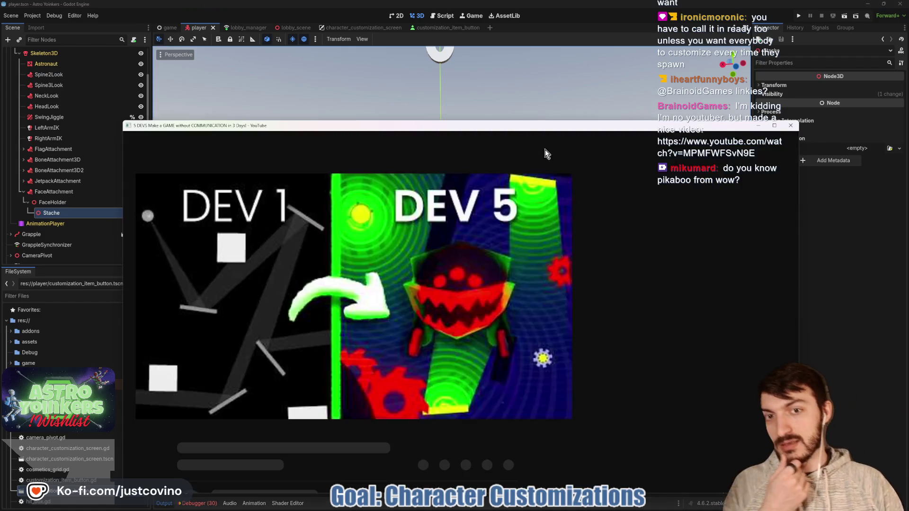
# - Pause the 5 DEVS video and switch it to theater mode
pyautogui.moveTo(510, 127); pyautogui.dragTo(528, 88)
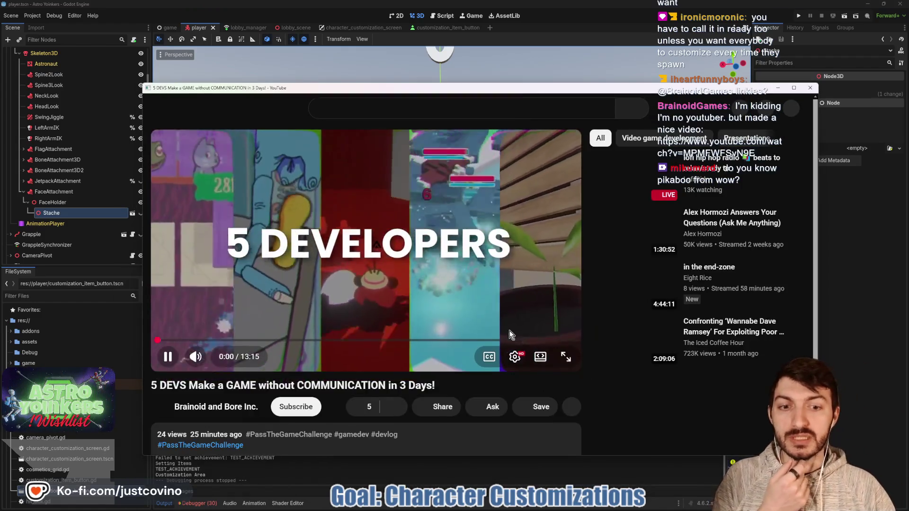
pyautogui.press('space')
pyautogui.click(543, 360)
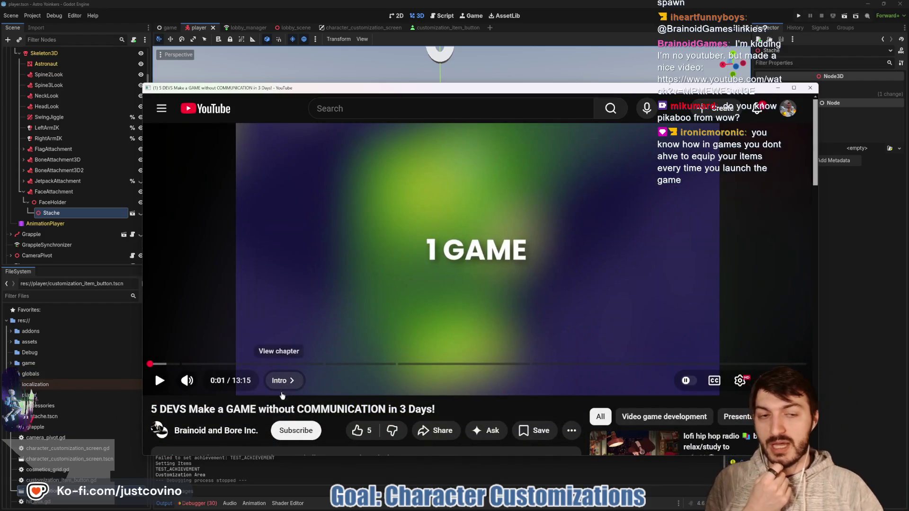
# - Subscribe to the video's first collaborating channel and resume playback
pyautogui.click(293, 431)
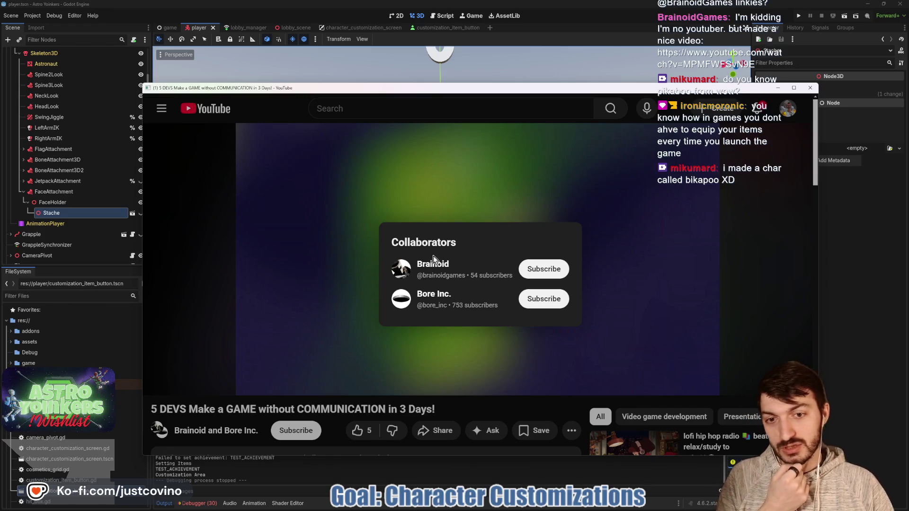
pyautogui.click(546, 271)
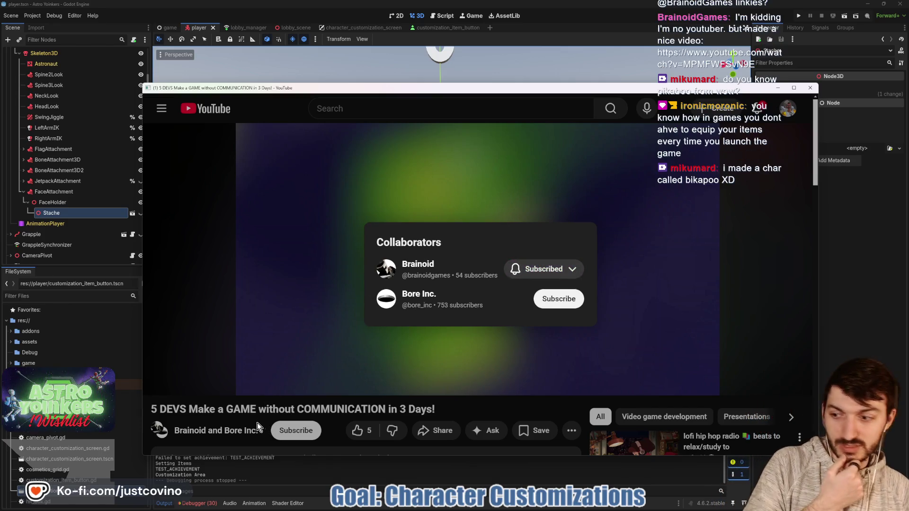
pyautogui.click(256, 425)
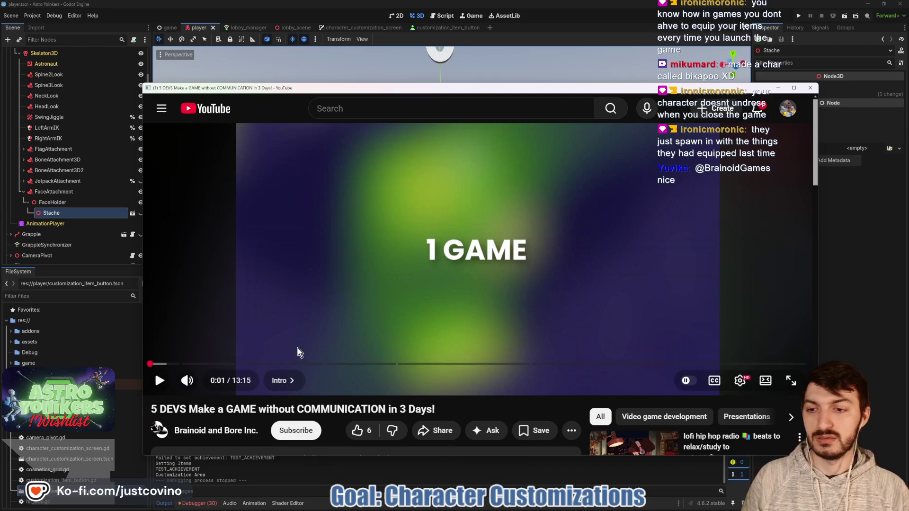
pyautogui.click(419, 388)
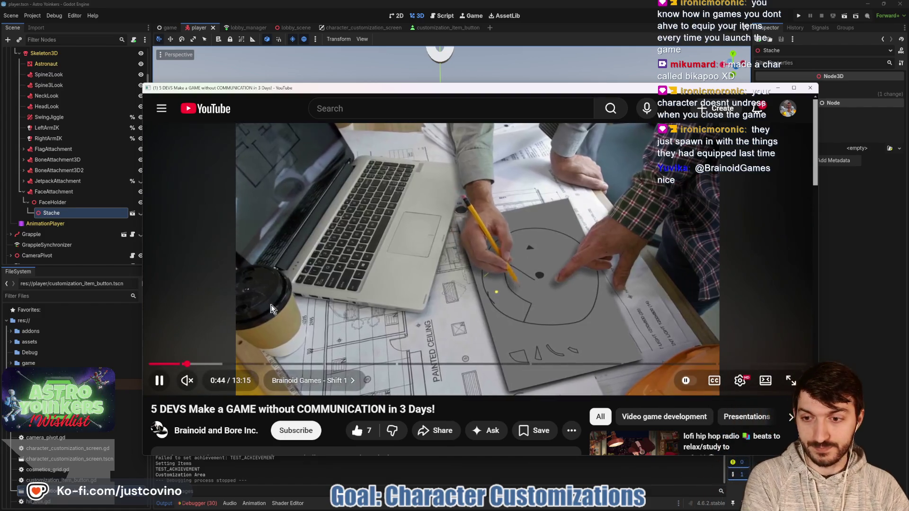
# - Pause the 5 DEVS video, close the browser, and switch to the Twitch chat window
pyautogui.press('space')
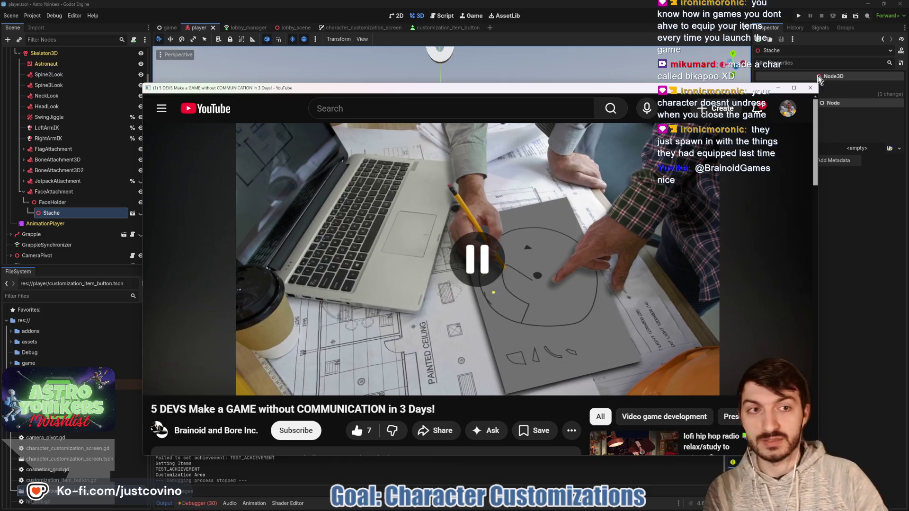
pyautogui.click(810, 90)
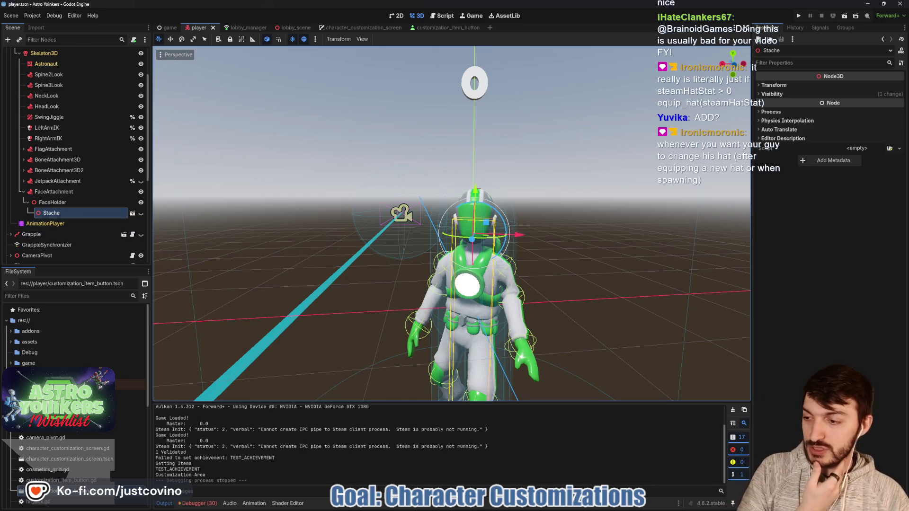
pyautogui.hotkey('alt', 'Tab')
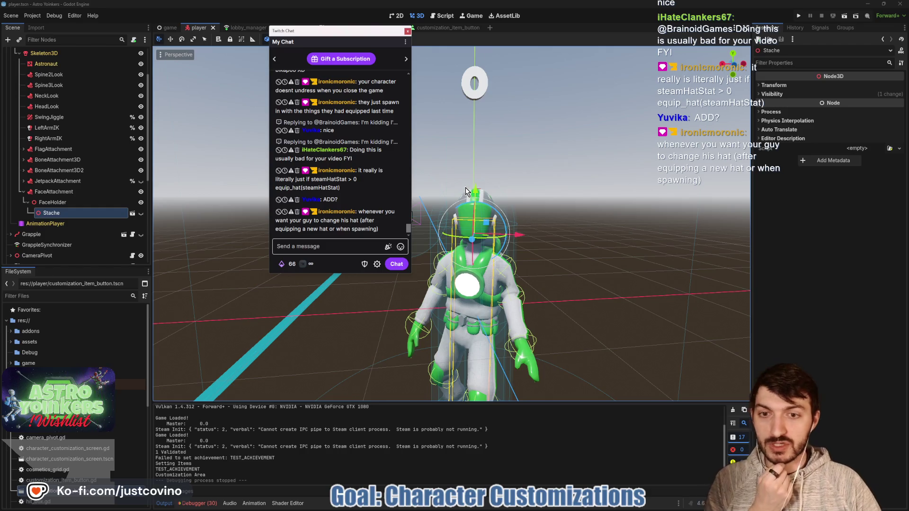
pyautogui.scroll(3, 344, 204)
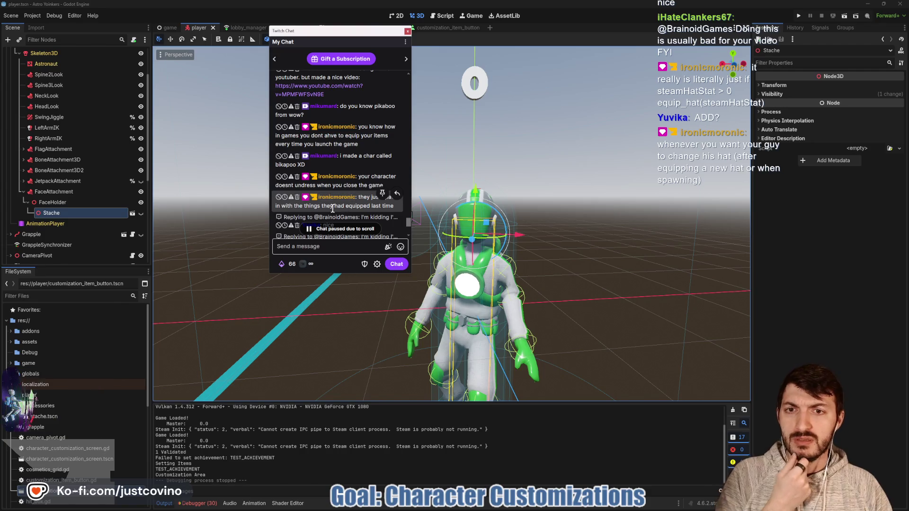
pyautogui.scroll(1, 335, 207)
pyautogui.scroll(2, 334, 209)
pyautogui.scroll(-5, 345, 205)
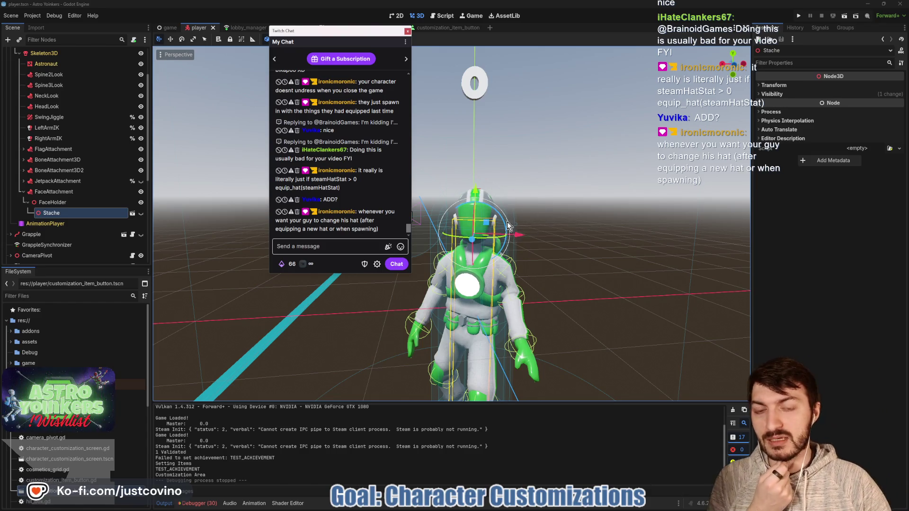
pyautogui.click(334, 28)
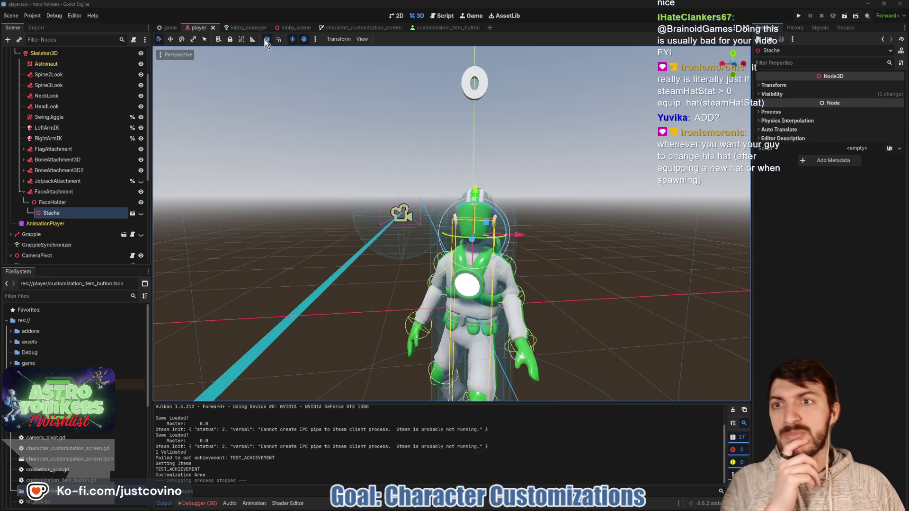
# - Filter files for 'player_data', open player_data.tscn, and view player_data.gd's generate_data_dictionary
pyautogui.click(64, 298)
pyautogui.write('pla')
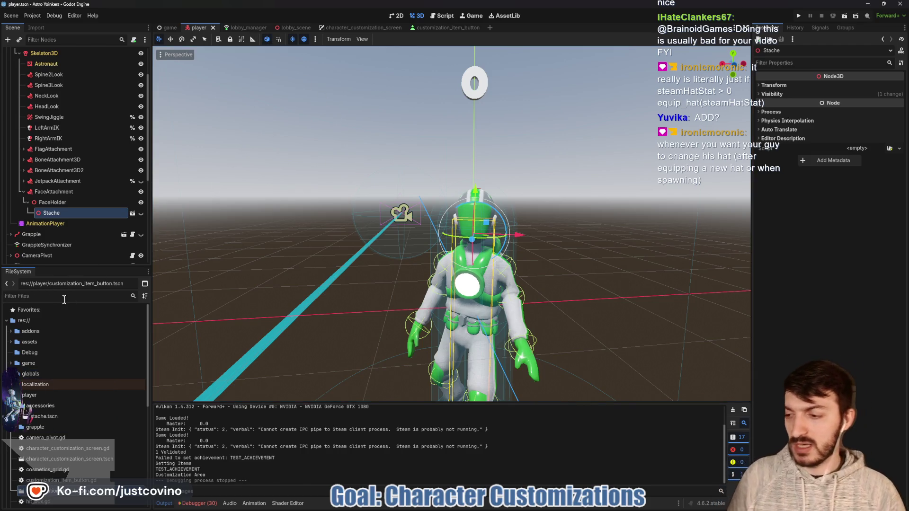
pyautogui.write('yerdata')
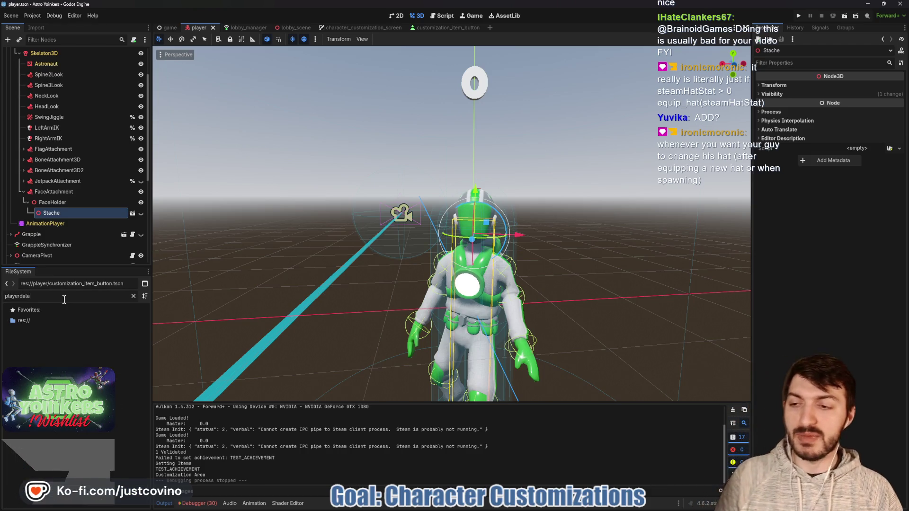
pyautogui.press('BackSpace')
pyautogui.press('BackSpace')
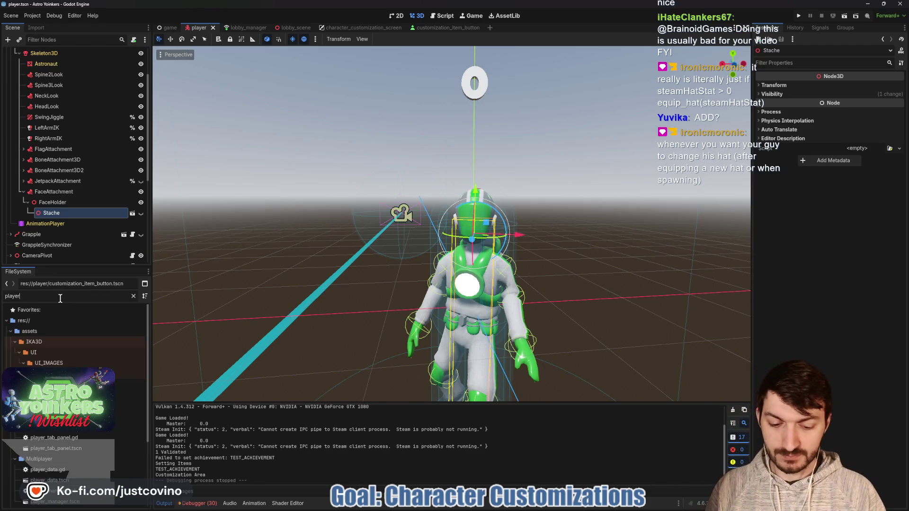
pyautogui.write('_data')
pyautogui.click(70, 363)
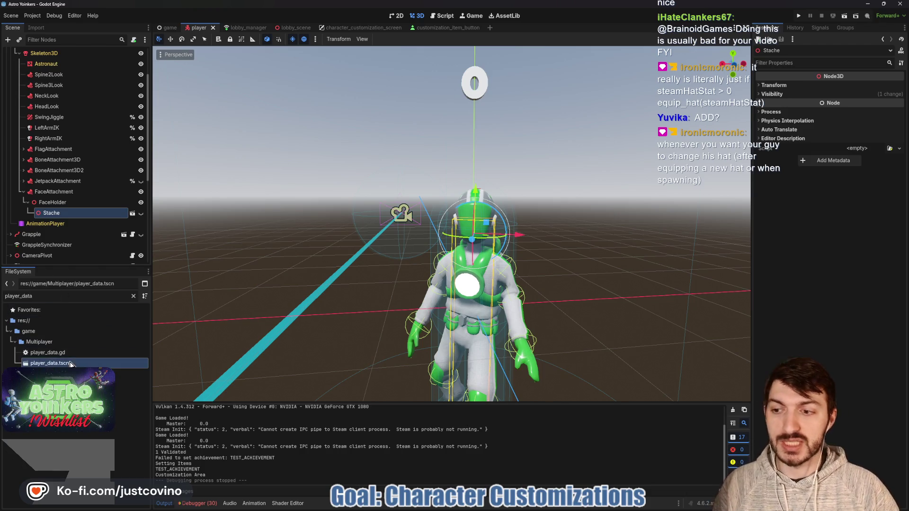
pyautogui.doubleClick(70, 363)
pyautogui.click(144, 54)
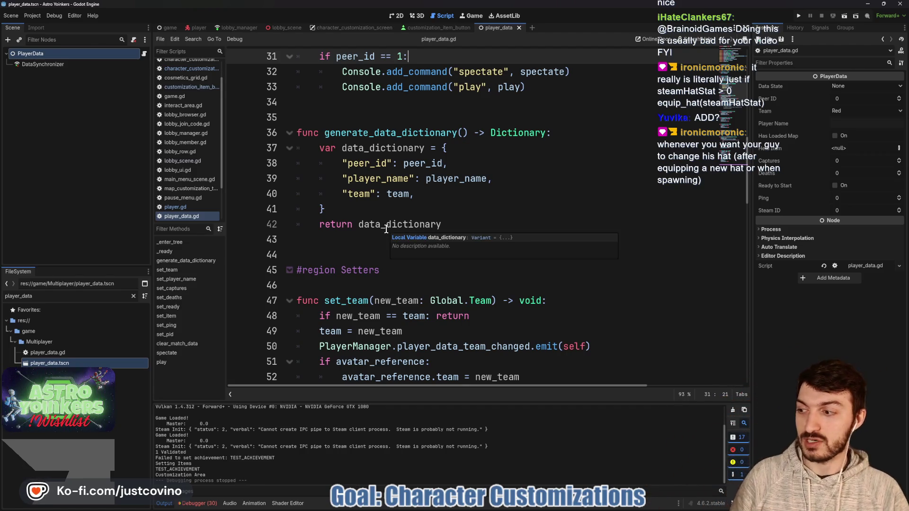
pyautogui.click(421, 209)
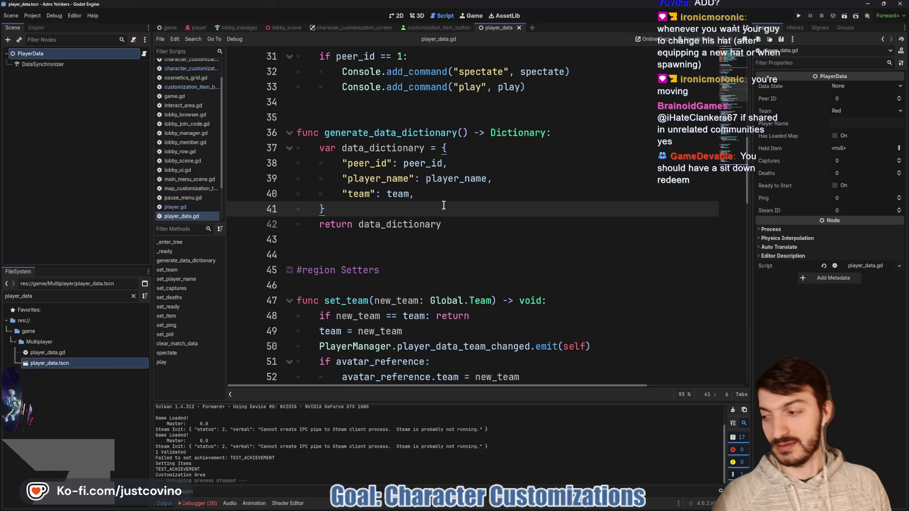
pyautogui.click(494, 196)
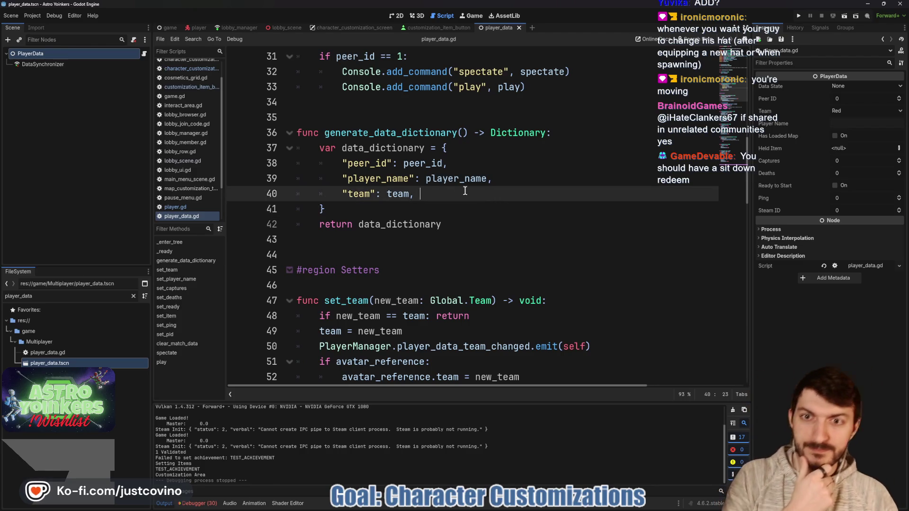
pyautogui.scroll(10, 372, 162)
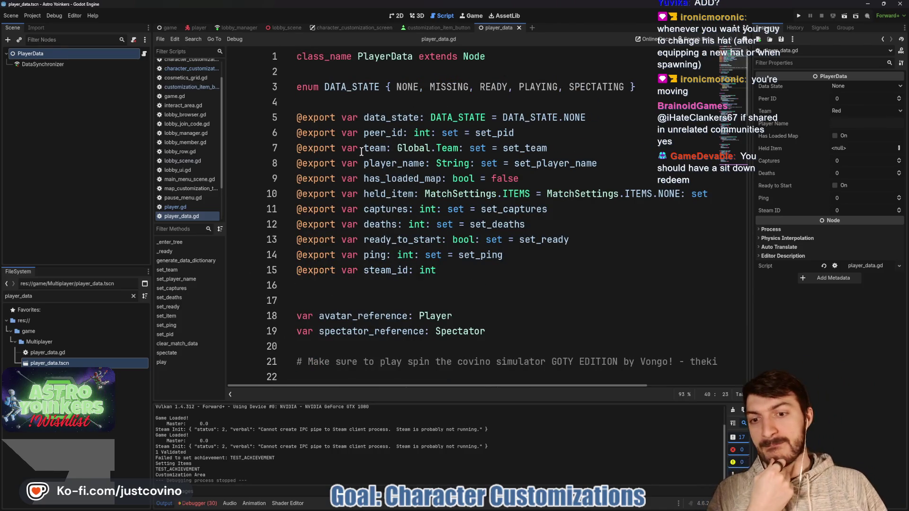
pyautogui.scroll(-3, 351, 170)
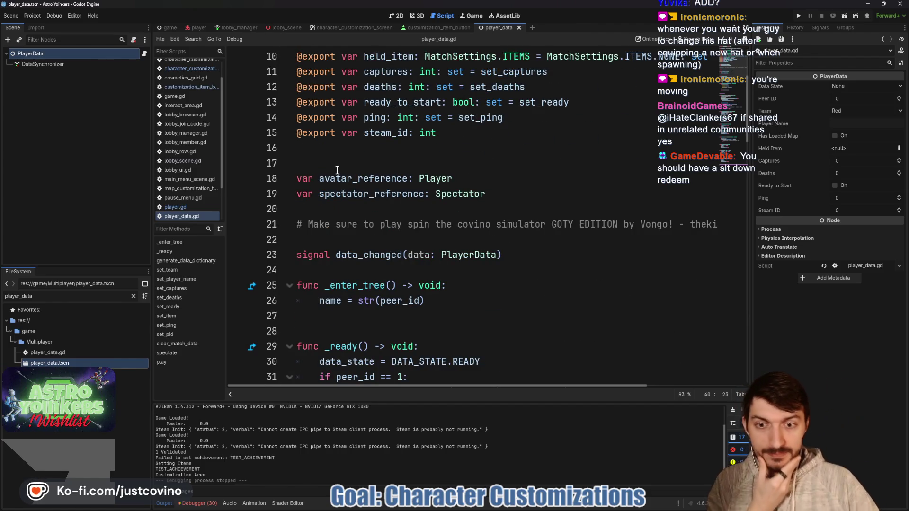
pyautogui.scroll(3, 433, 145)
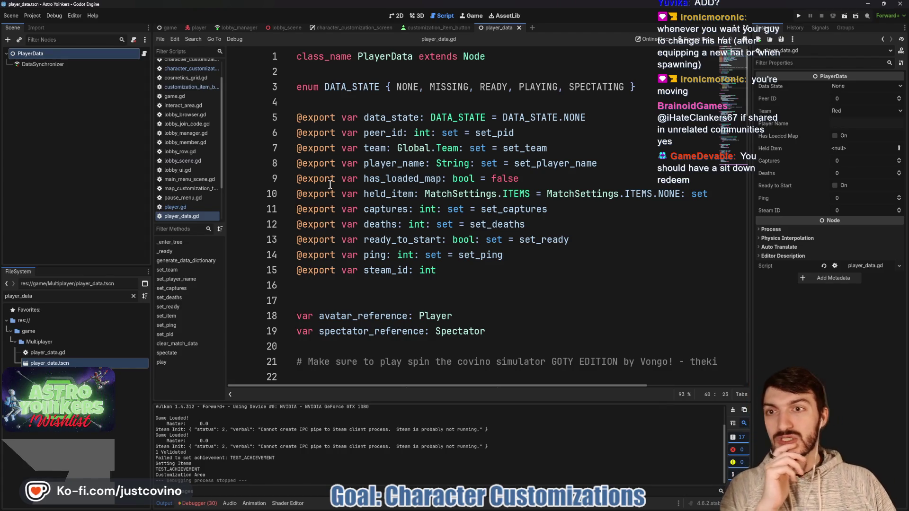
pyautogui.scroll(2, 206, 144)
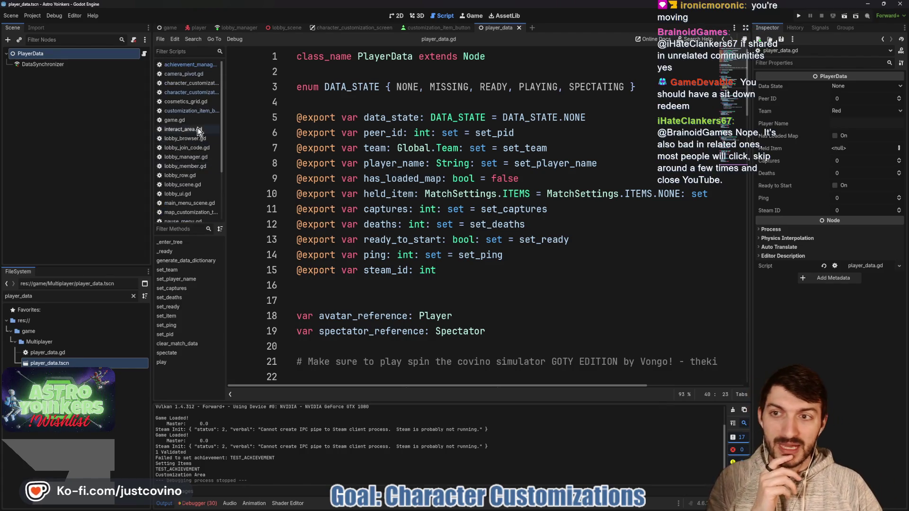
pyautogui.click(191, 67)
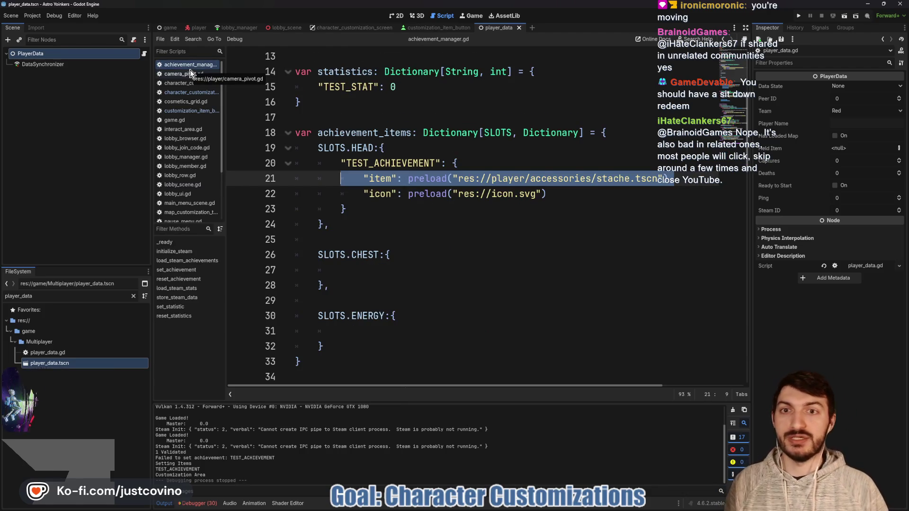
pyautogui.scroll(4, 353, 161)
pyautogui.click(353, 163)
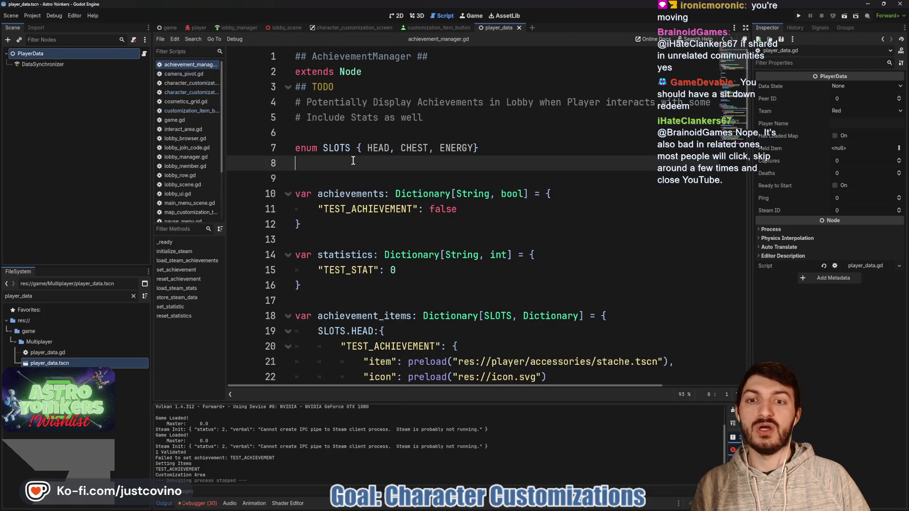
pyautogui.doubleClick(349, 194)
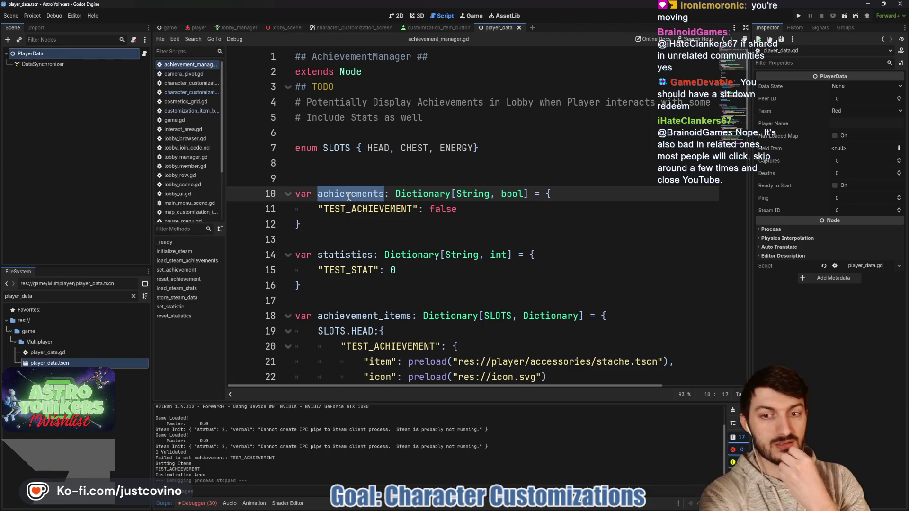
pyautogui.scroll(-3, 387, 182)
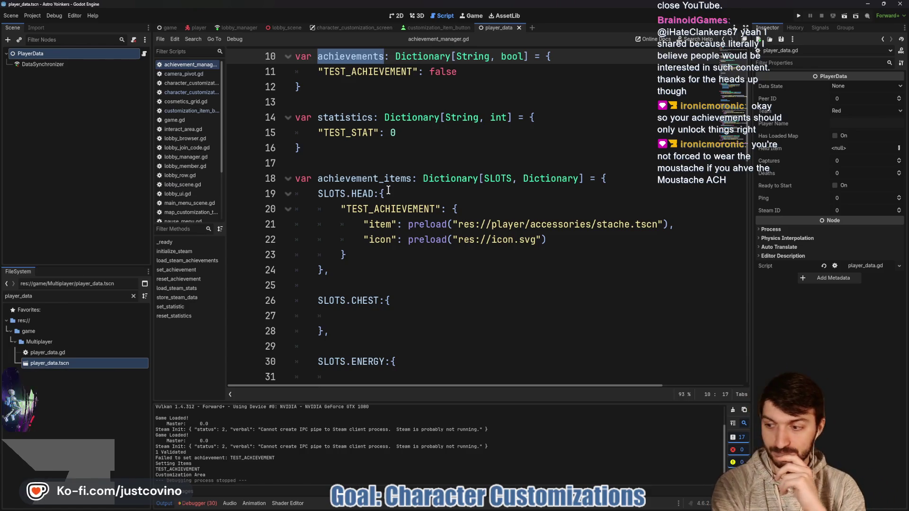
pyautogui.scroll(-5, 385, 172)
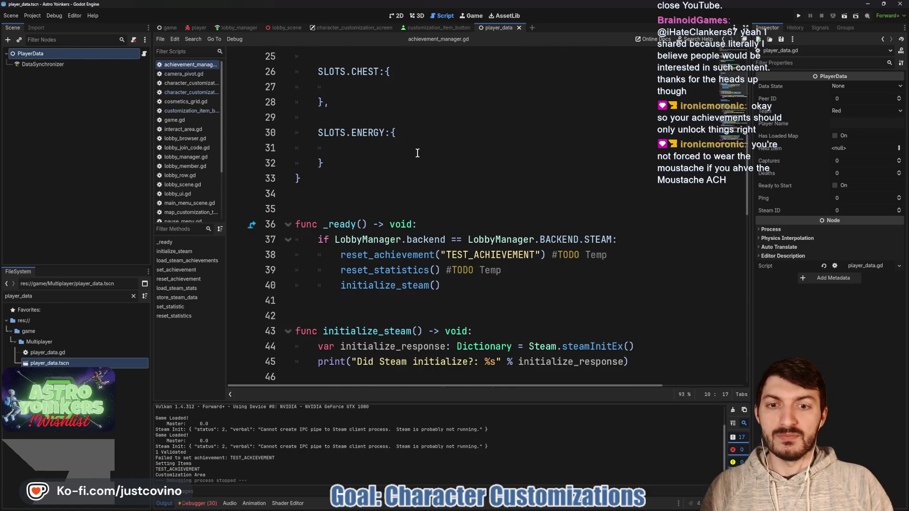
pyautogui.scroll(-6, 422, 155)
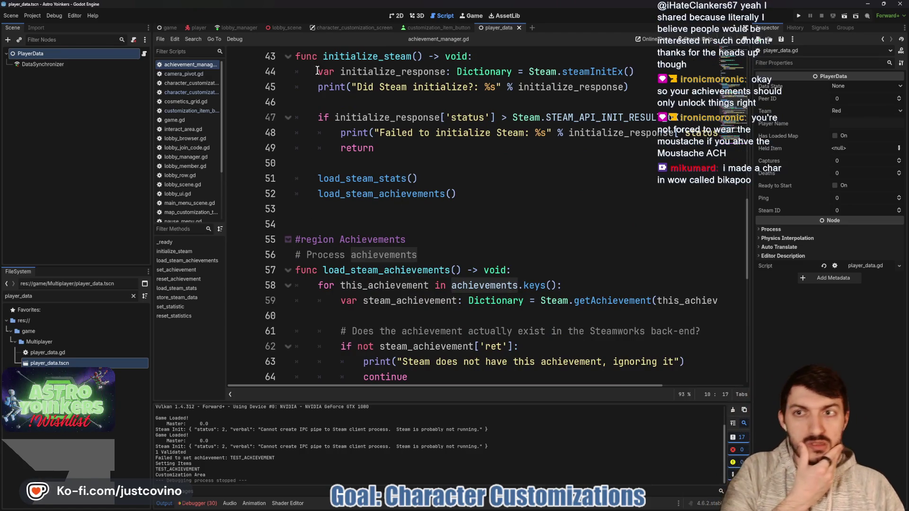
pyautogui.scroll(3, 434, 142)
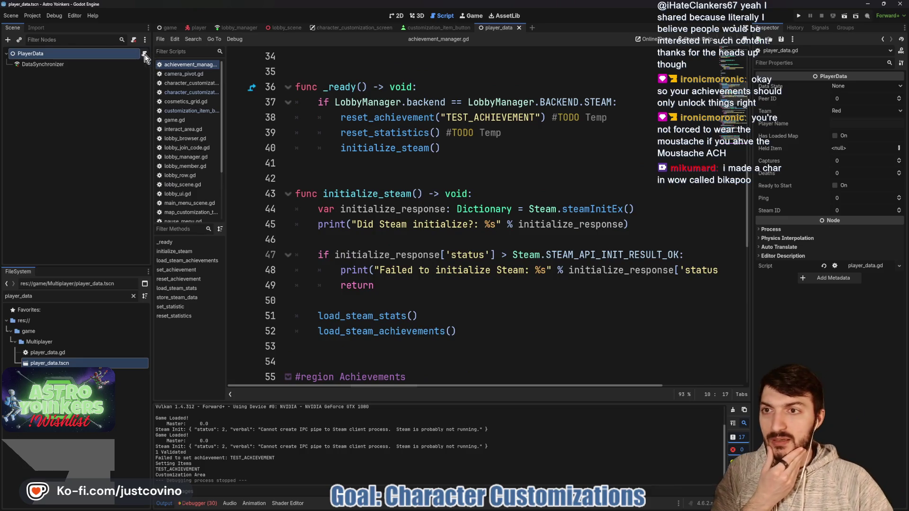
pyautogui.click(145, 54)
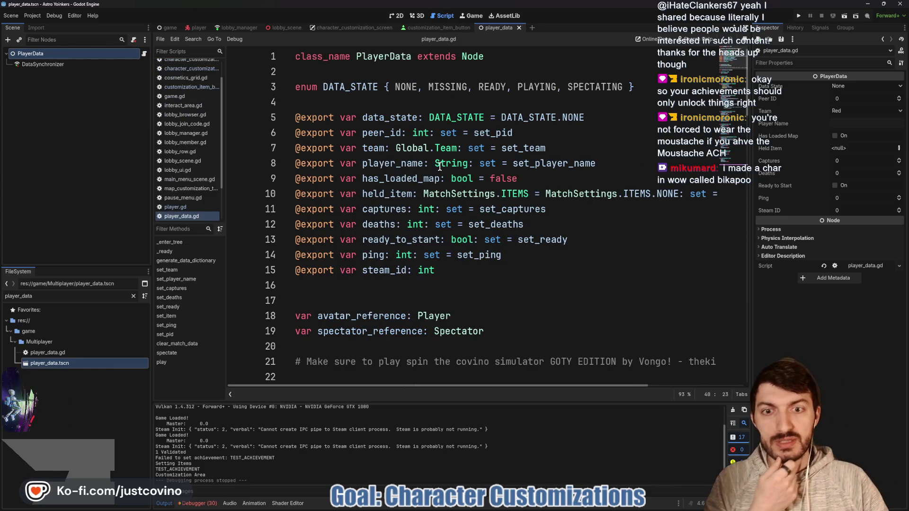
# - Unfold player_data.gd's Spectator Mode region and read through its spectate and play functions
pyautogui.scroll(-12, 440, 166)
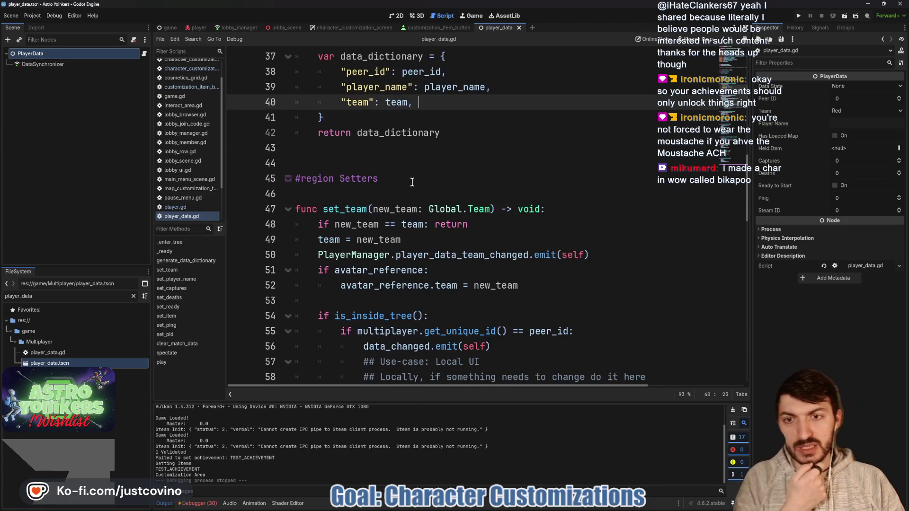
pyautogui.scroll(-10, 412, 182)
pyautogui.scroll(-8, 392, 195)
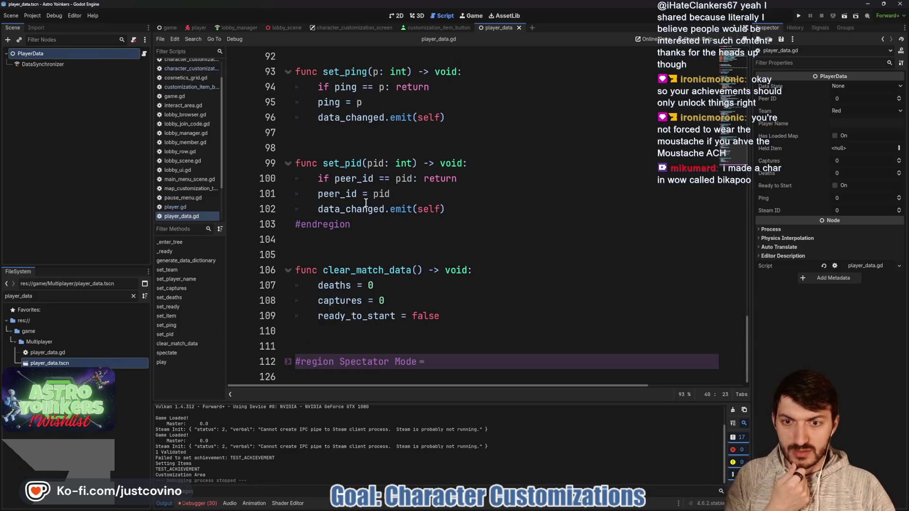
pyautogui.click(288, 362)
pyautogui.scroll(-4, 420, 271)
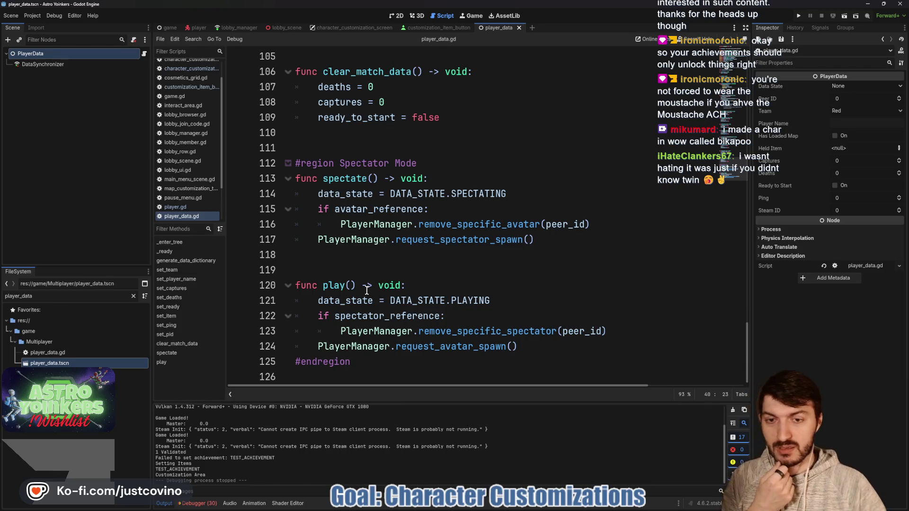
pyautogui.moveTo(320, 301)
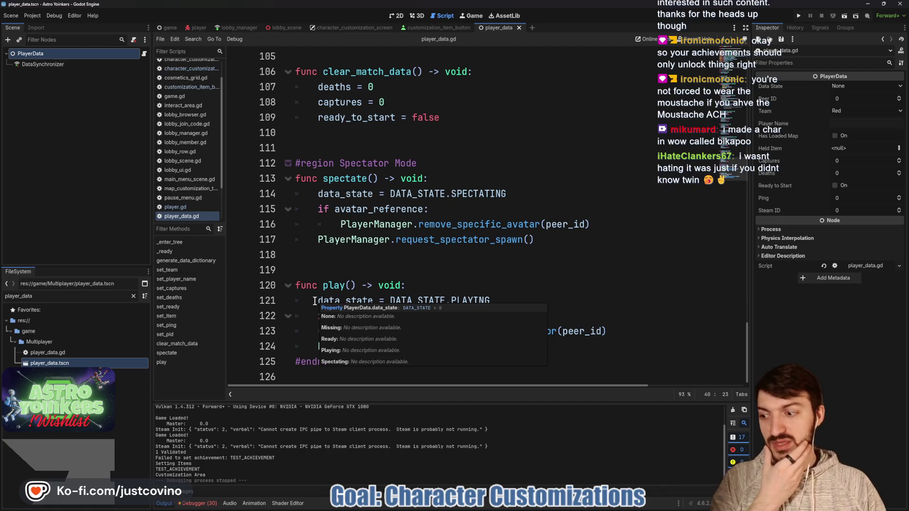
pyautogui.moveTo(373, 223)
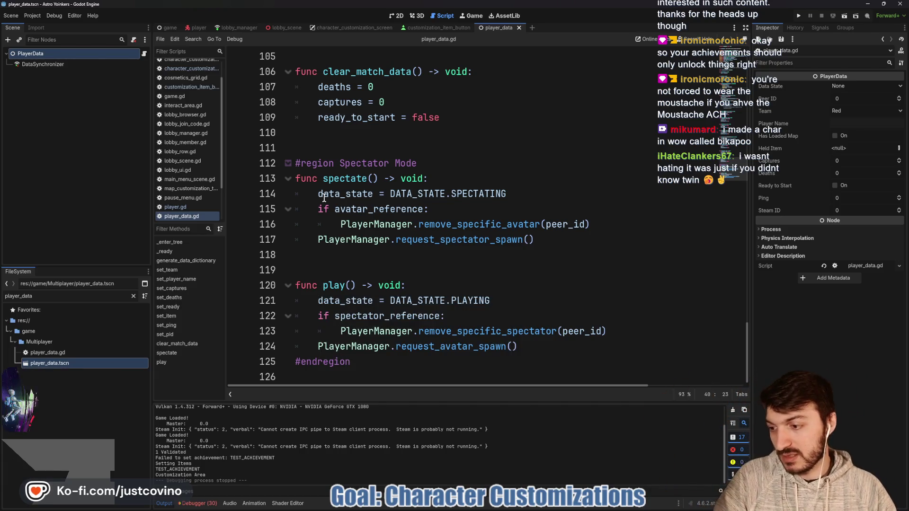
pyautogui.moveTo(322, 200)
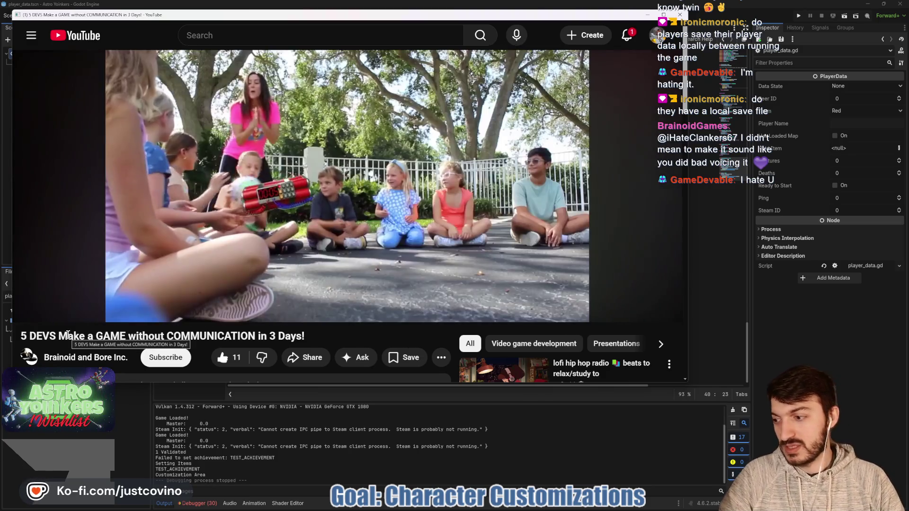
# - Bring Godot's player_data.gd script editor back in front of the YouTube window
pyautogui.click(648, 15)
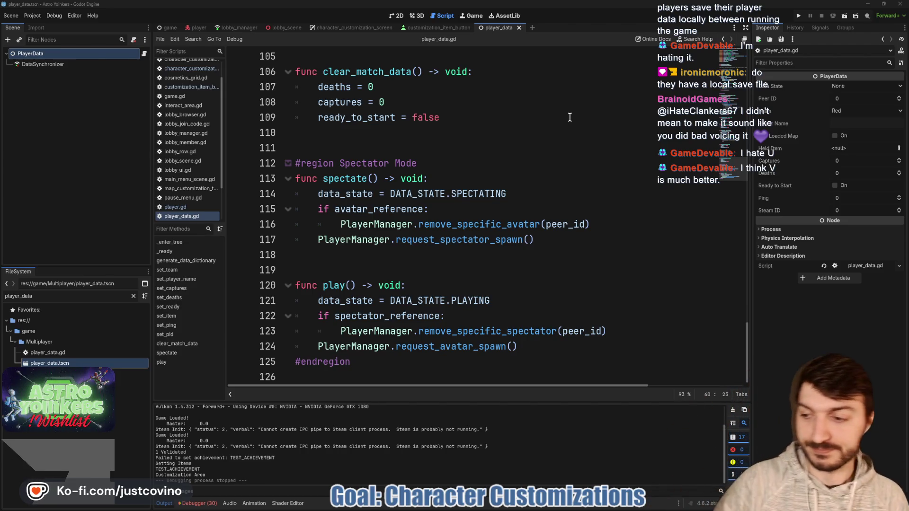
pyautogui.click(455, 150)
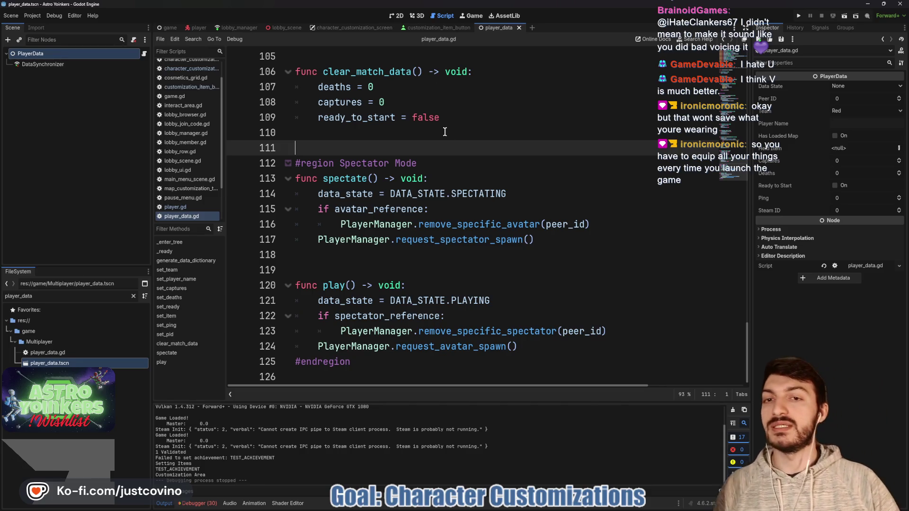
pyautogui.scroll(3, 451, 159)
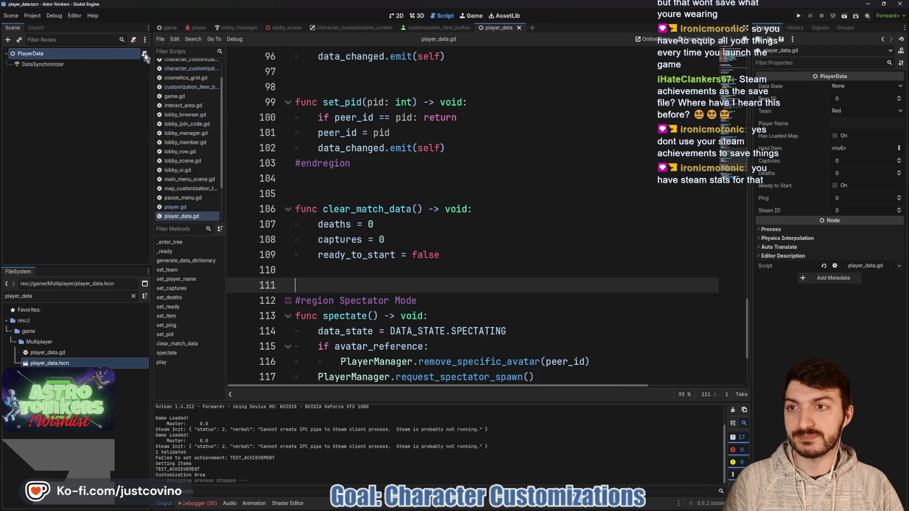
pyautogui.scroll(9, 415, 106)
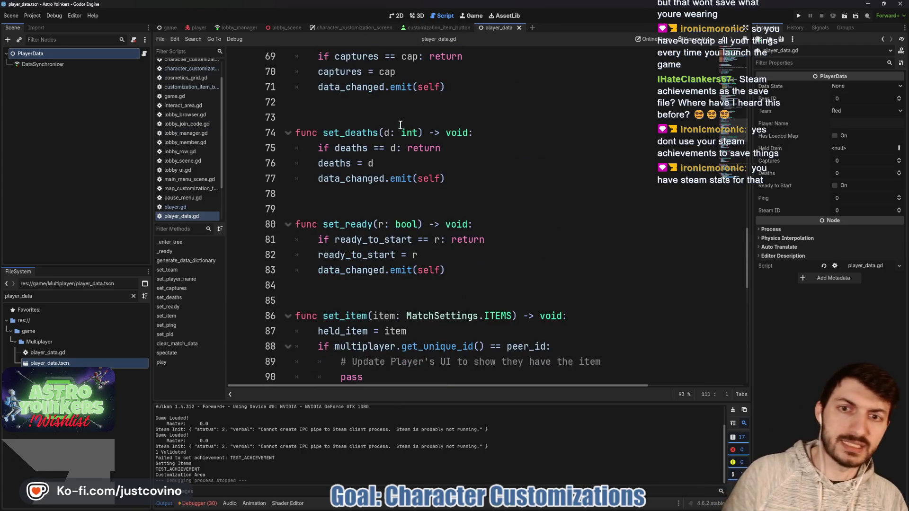
pyautogui.click(393, 115)
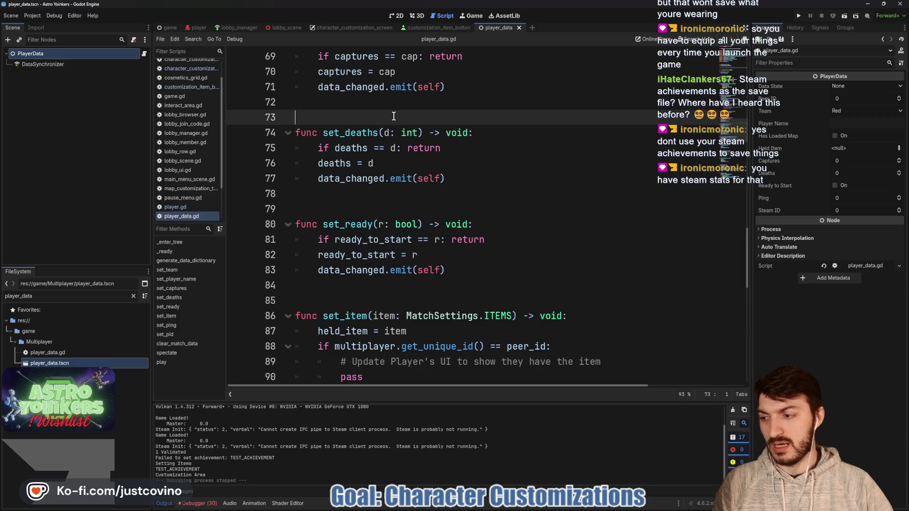
pyautogui.moveTo(507, 143)
pyautogui.mouseDown()
pyautogui.moveTo(462, 189)
pyautogui.moveTo(514, 145)
pyautogui.mouseUp()
pyautogui.moveTo(558, 138); pyautogui.dragTo(522, 198)
pyautogui.moveTo(569, 161)
pyautogui.mouseDown()
pyautogui.moveTo(558, 198)
pyautogui.moveTo(624, 155)
pyautogui.moveTo(633, 166)
pyautogui.mouseUp()
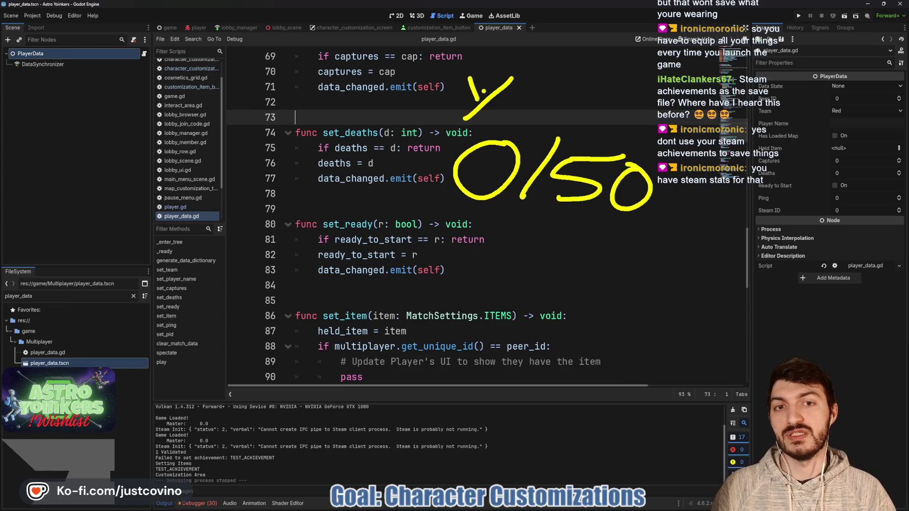
pyautogui.moveTo(541, 113); pyautogui.dragTo(562, 118)
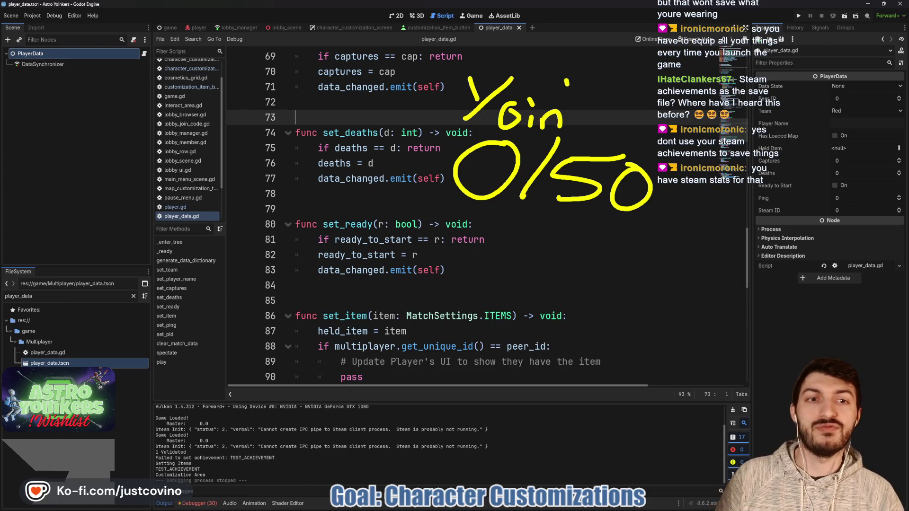
pyautogui.moveTo(574, 86); pyautogui.dragTo(578, 124)
pyautogui.moveTo(593, 88); pyautogui.dragTo(604, 136)
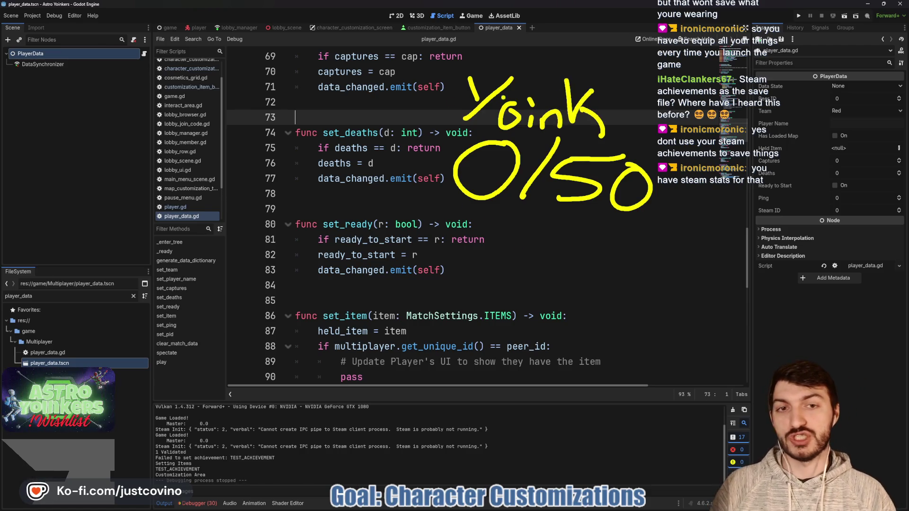
pyautogui.moveTo(423, 228); pyautogui.dragTo(419, 271)
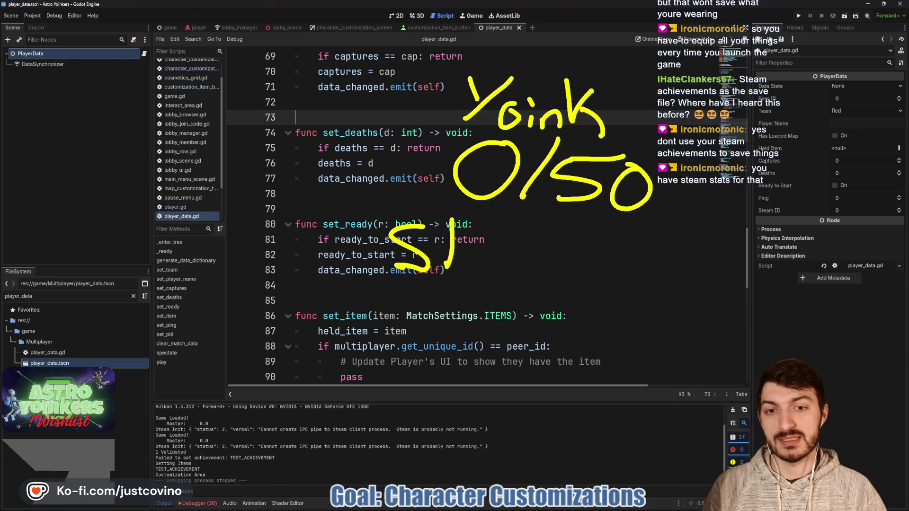
pyautogui.press('Escape')
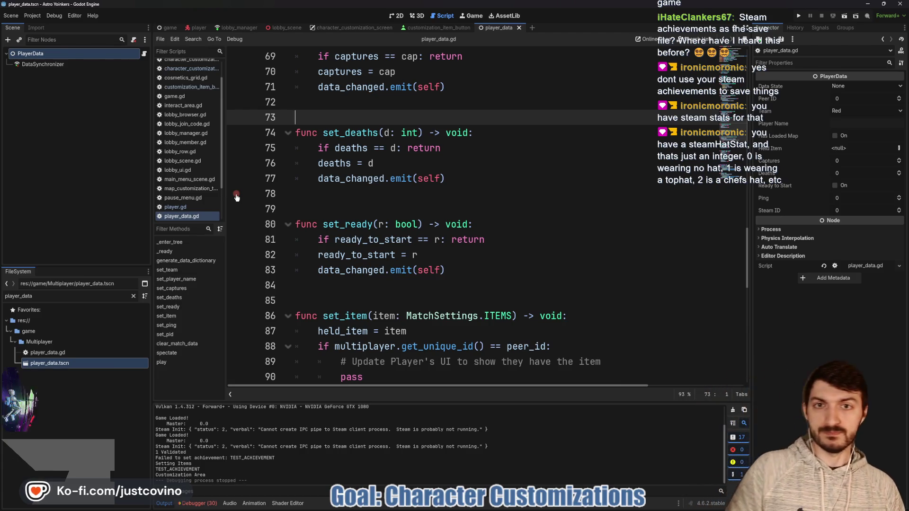
# - Scroll to the top of player_data.gd and clear the 'player_data' FileSystem filter
pyautogui.scroll(8, 237, 198)
pyautogui.scroll(12, 396, 221)
pyautogui.click(359, 211)
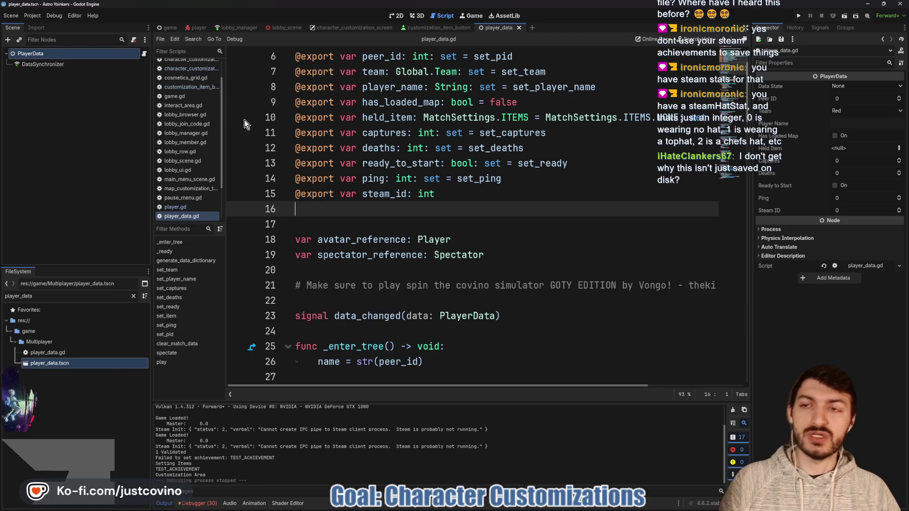
pyautogui.scroll(2, 198, 95)
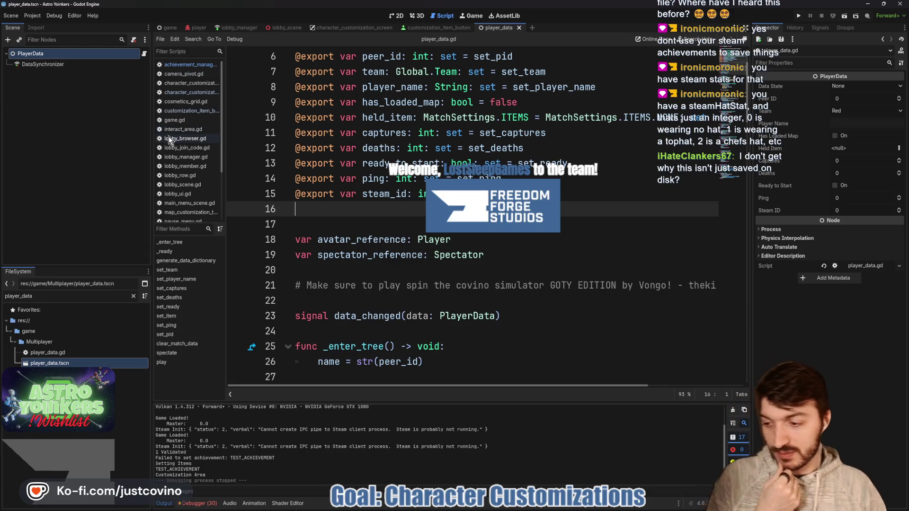
pyautogui.click(133, 296)
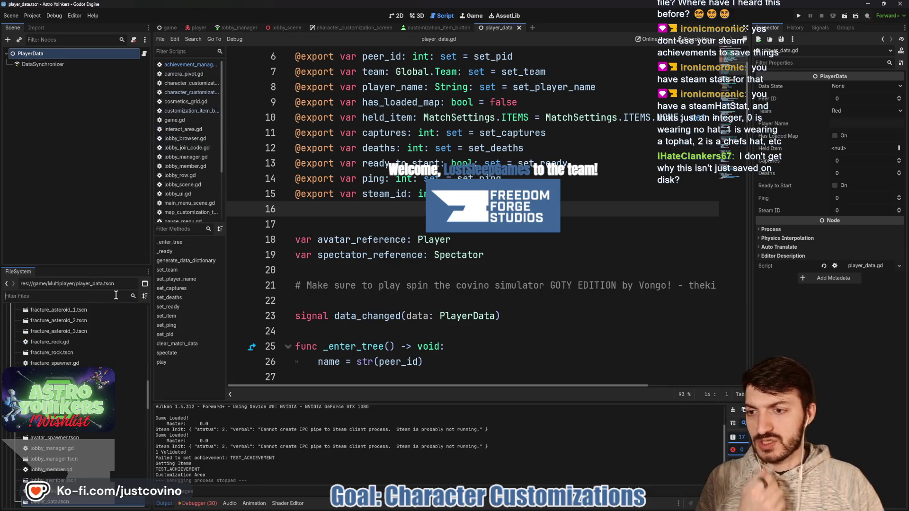
# - Filter for 'global' and open global.gd scrolled up to its save_game function
pyautogui.write('global')
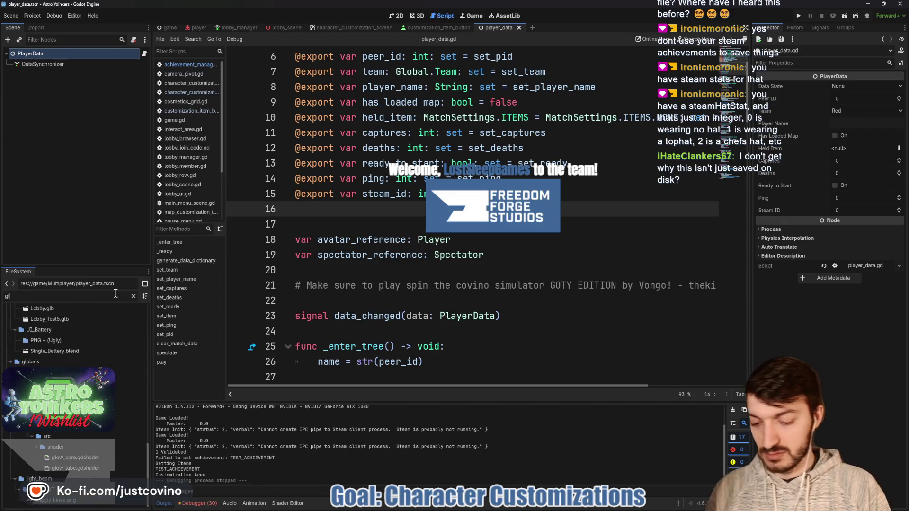
pyautogui.doubleClick(67, 344)
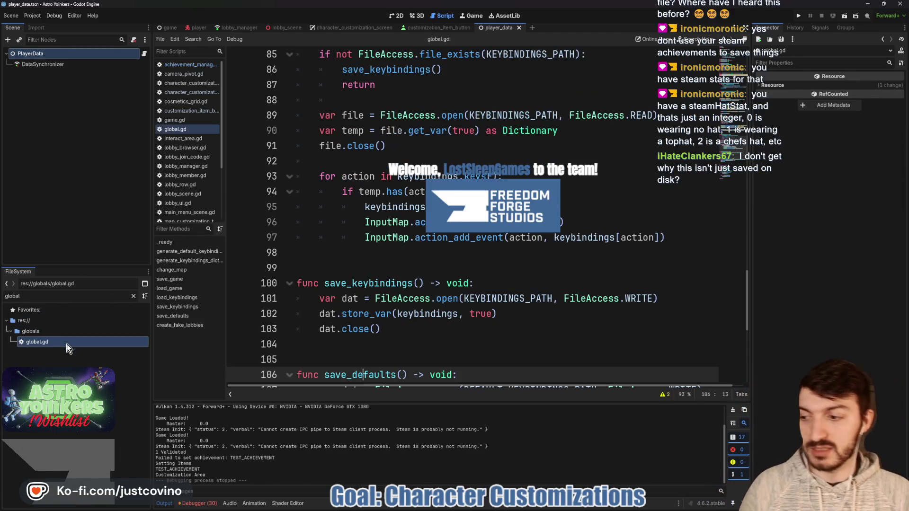
pyautogui.scroll(6, 377, 251)
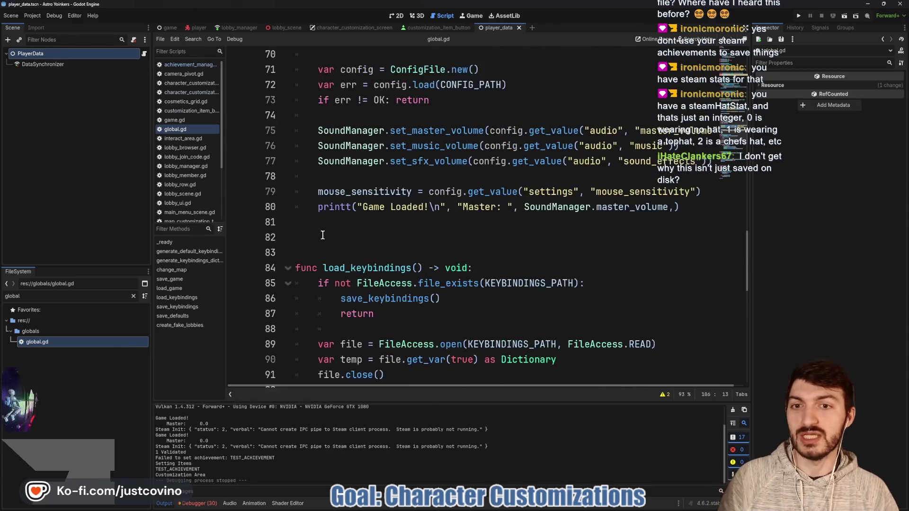
pyautogui.scroll(4, 376, 250)
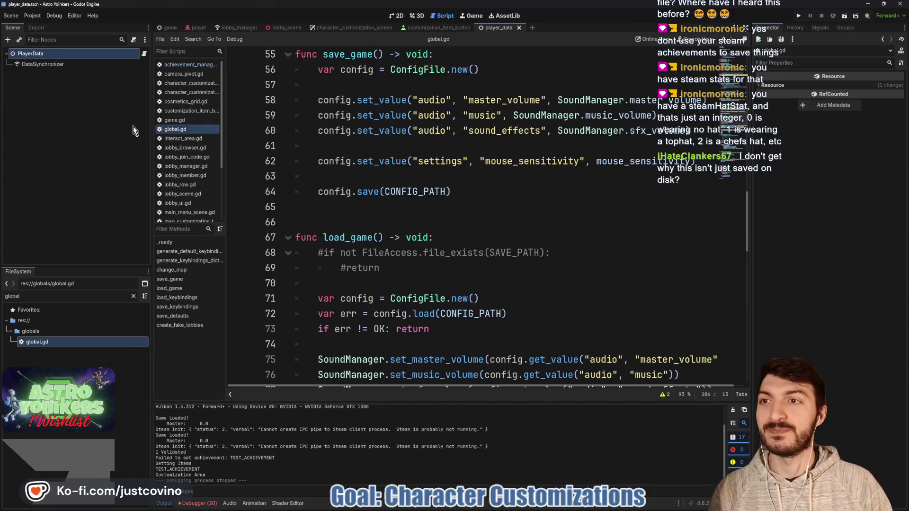
pyautogui.click(37, 18)
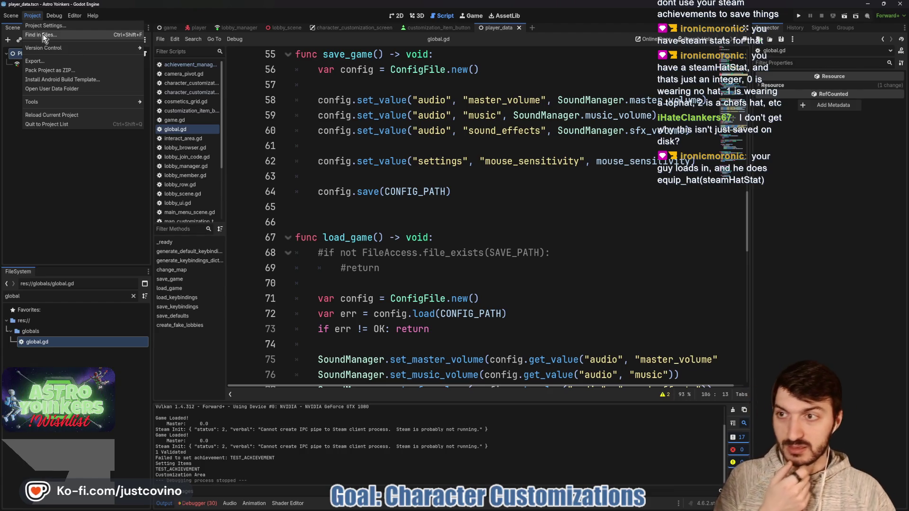
# - Open the AstroYoinkers user data folder with config.cfg and keybindings, then close it
pyautogui.click(50, 90)
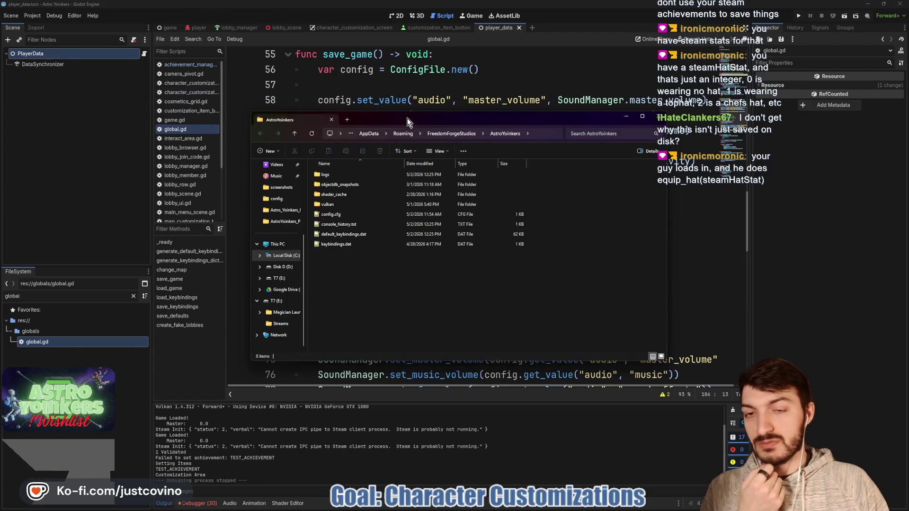
pyautogui.moveTo(407, 120); pyautogui.dragTo(387, 66)
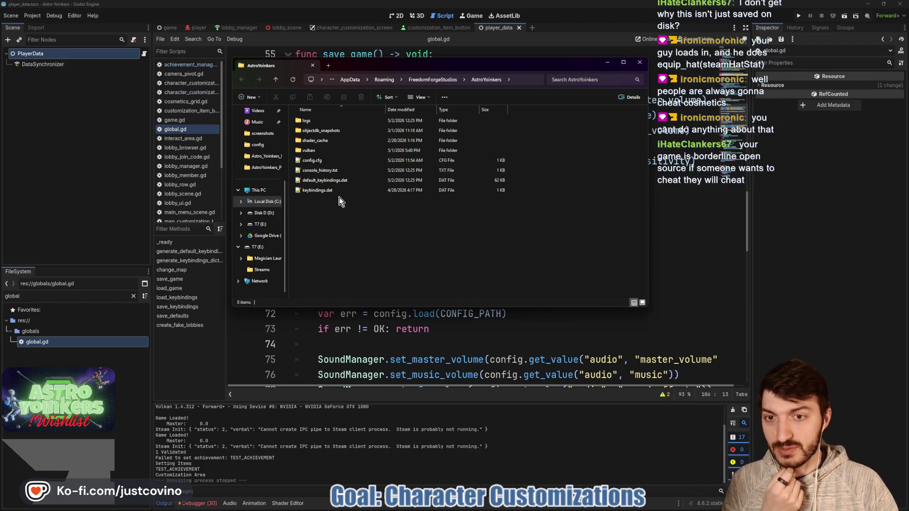
pyautogui.click(639, 62)
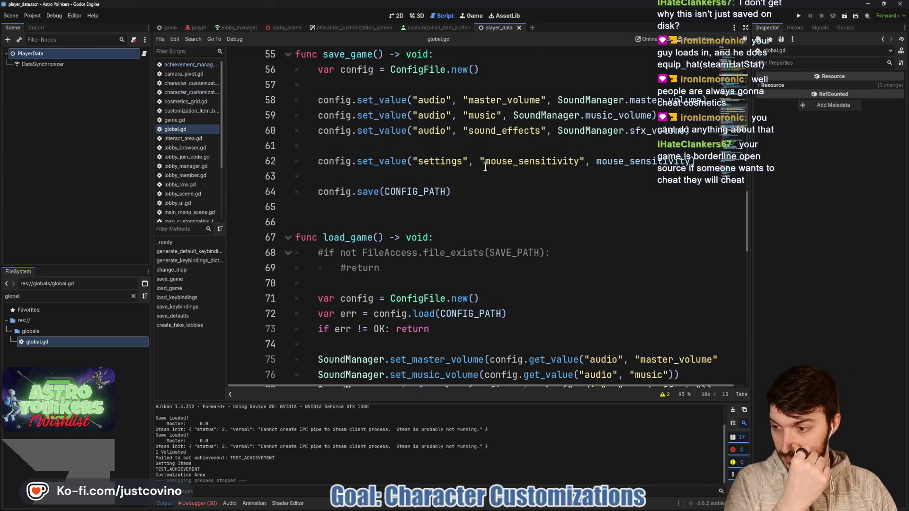
# - Close the user data folder and put the cursor on empty line 66 in global.gd
pyautogui.moveTo(485, 165)
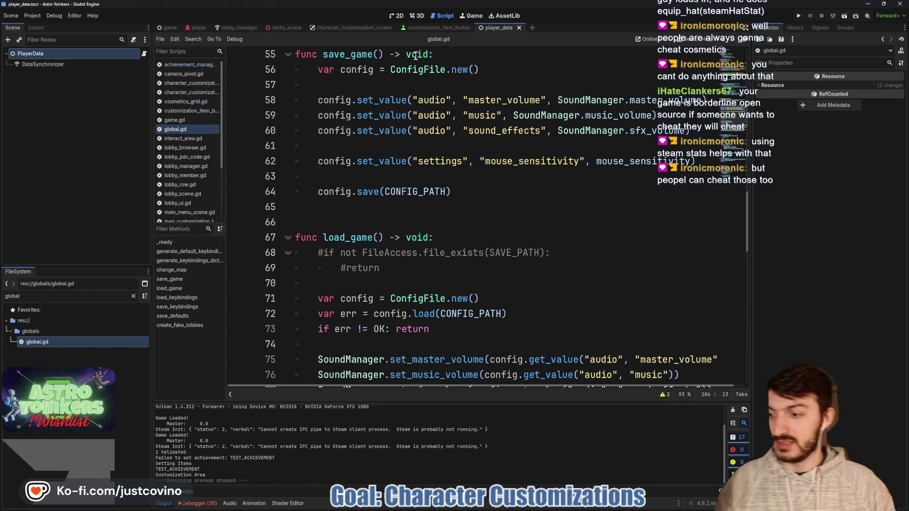
pyautogui.click(371, 222)
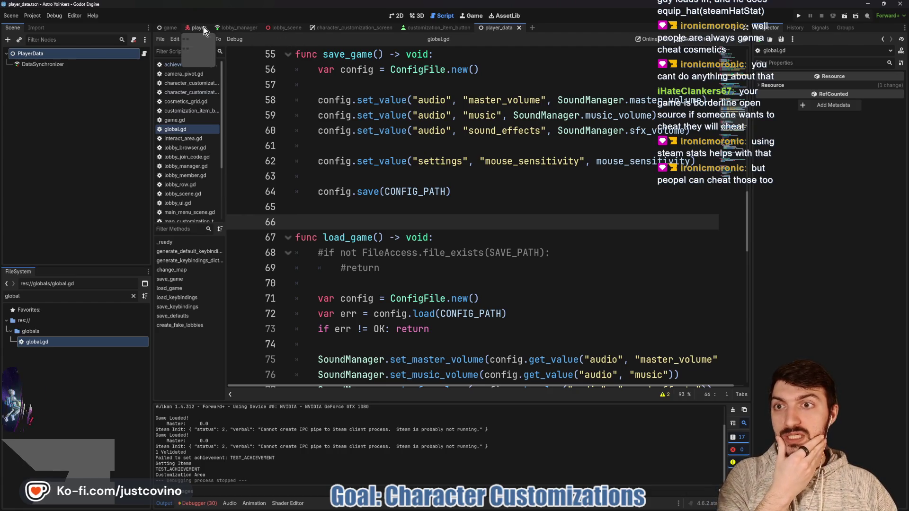
# - Switch back to player_data.gd and scroll through the PlayerData script
pyautogui.click(143, 54)
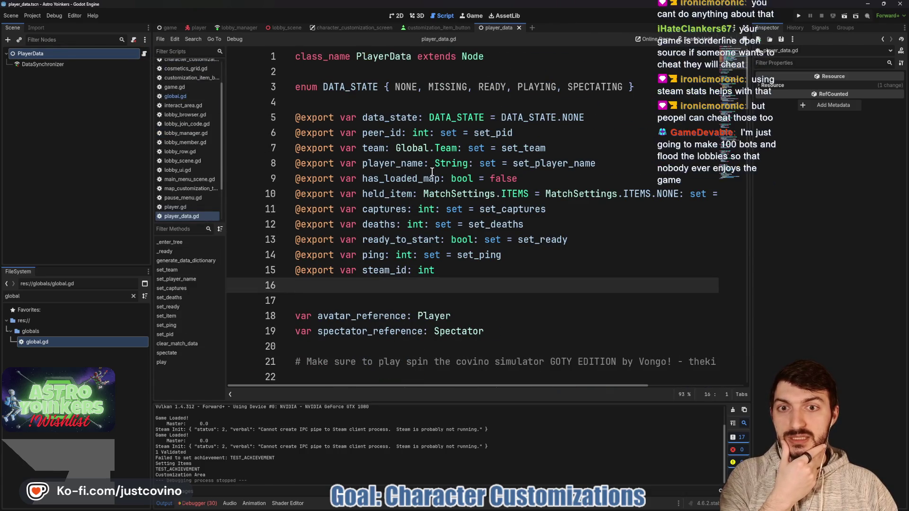
pyautogui.scroll(-5, 432, 172)
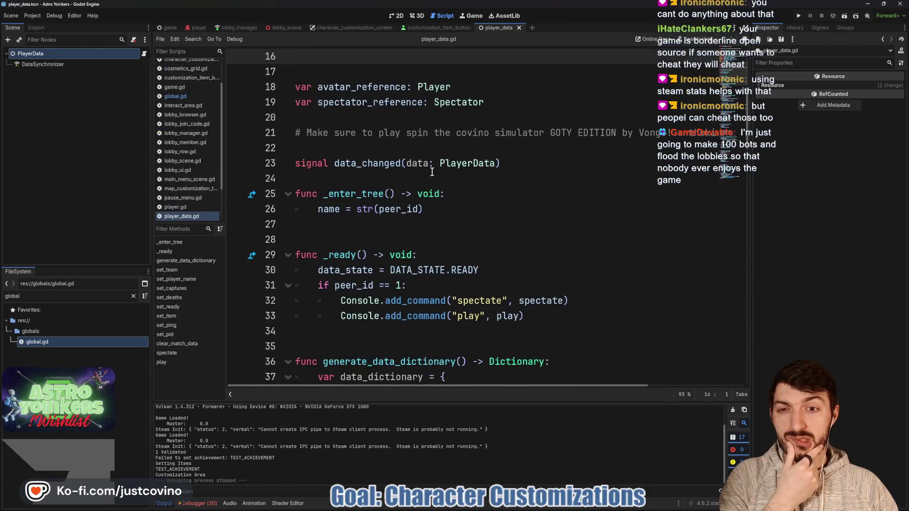
pyautogui.scroll(-8, 432, 172)
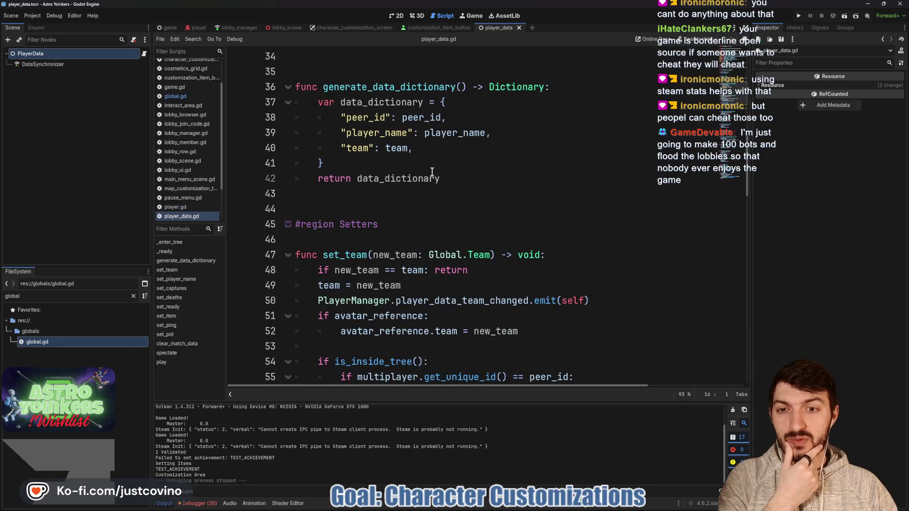
pyautogui.scroll(-1, 431, 172)
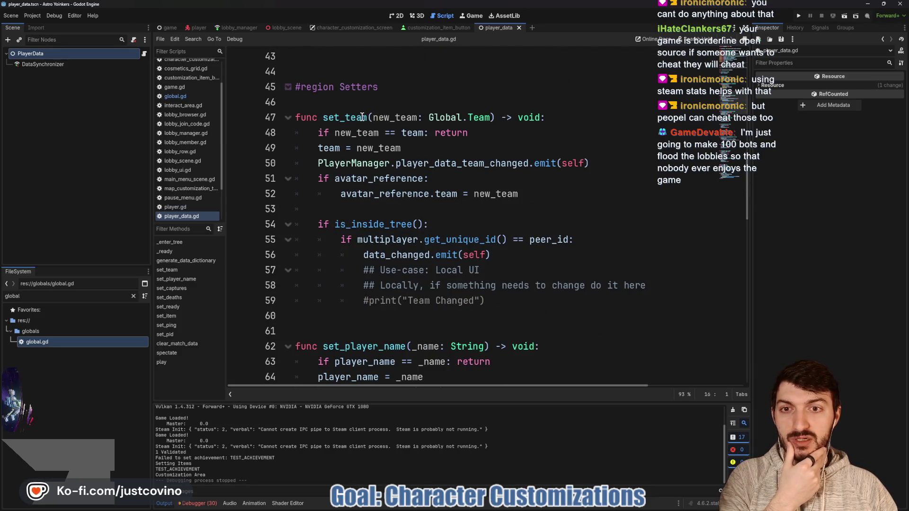
pyautogui.scroll(-4, 332, 109)
pyautogui.scroll(-4, 363, 118)
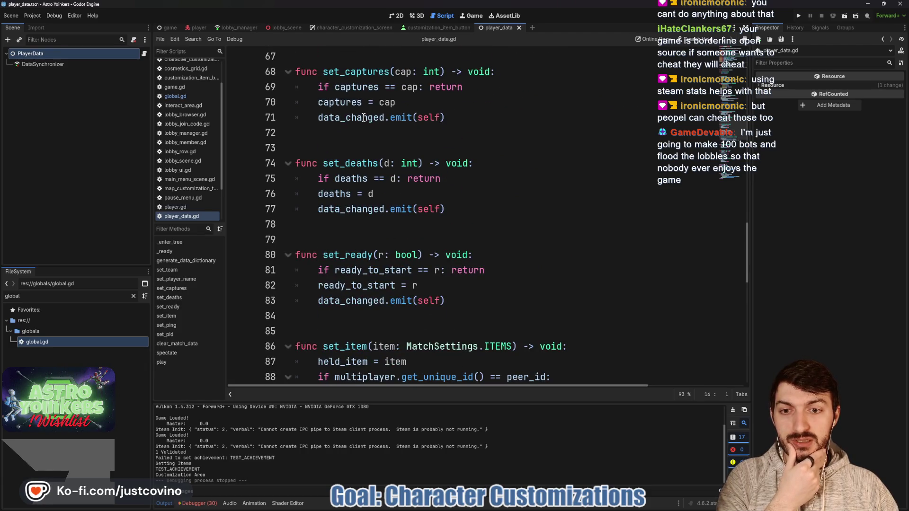
pyautogui.scroll(-8, 364, 117)
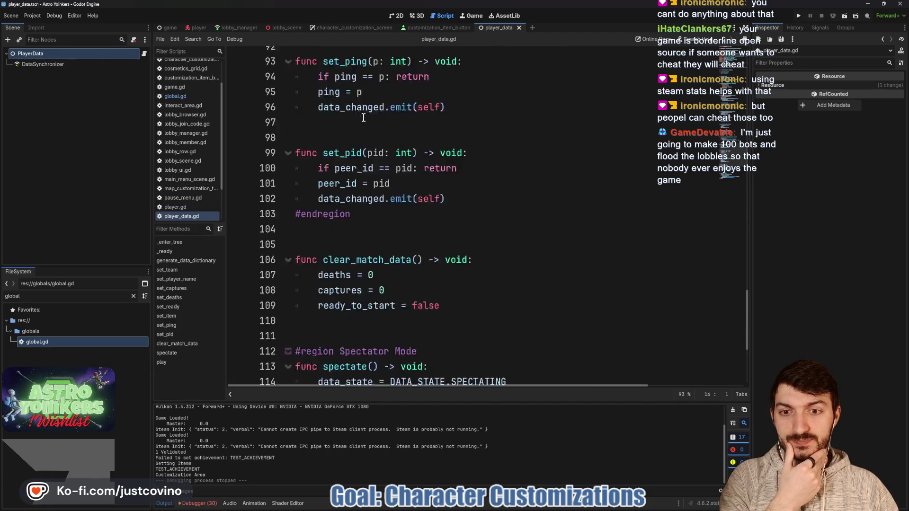
pyautogui.scroll(-4, 364, 117)
pyautogui.scroll(-1, 362, 117)
pyautogui.scroll(1, 361, 117)
pyautogui.scroll(20, 361, 118)
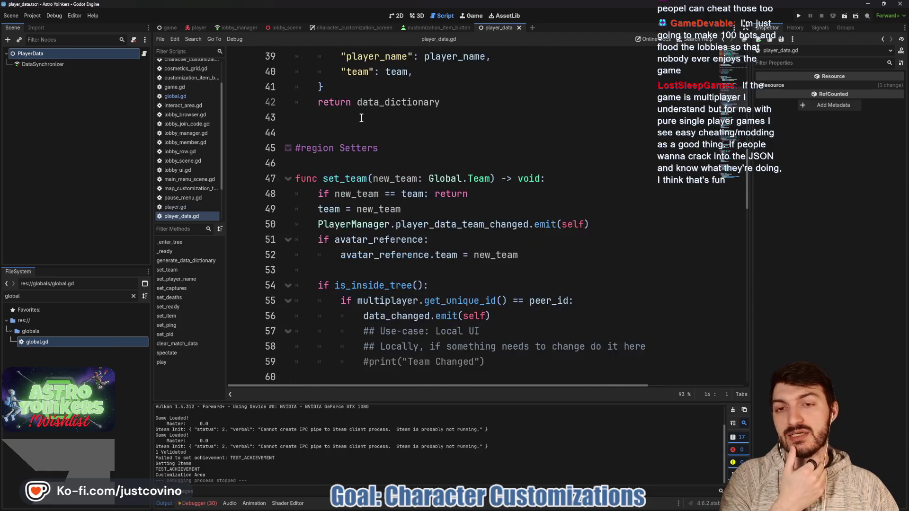
pyautogui.scroll(3, 362, 117)
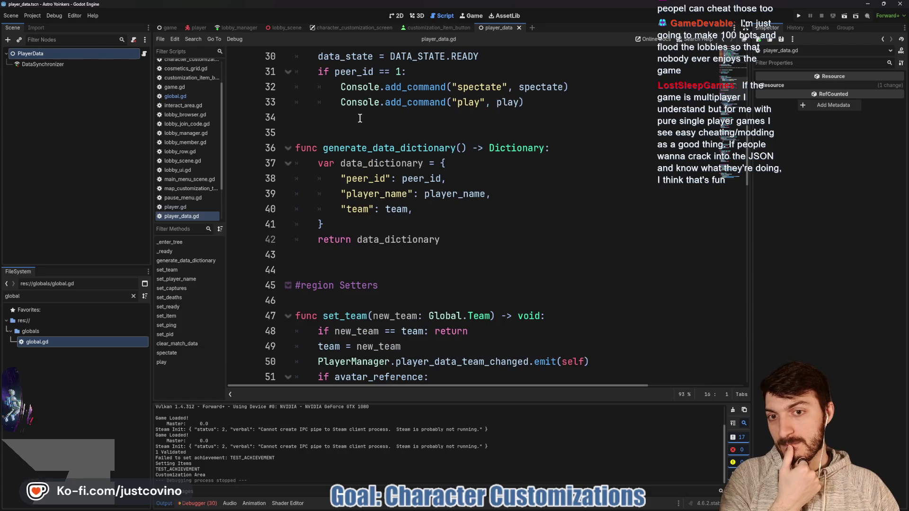
pyautogui.scroll(5, 360, 118)
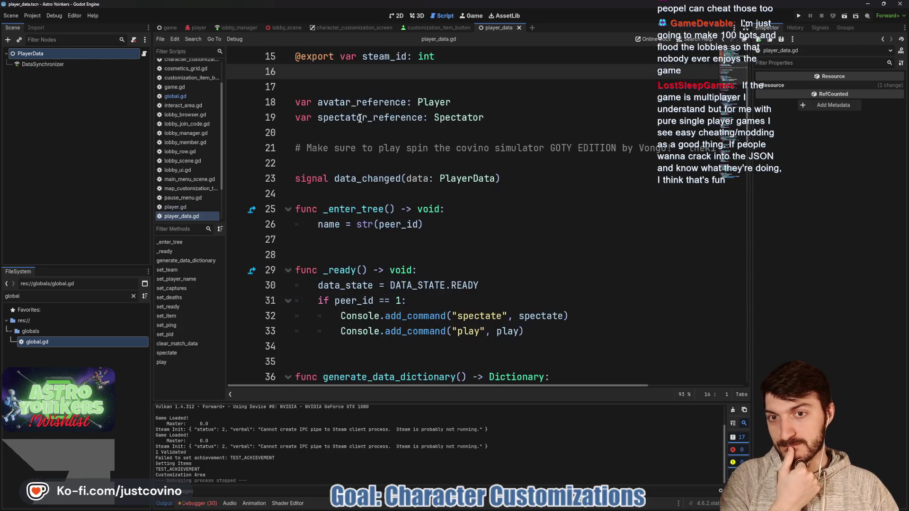
# - Open the player scene's player.gd and scroll up to the Inputs section's interact handling
pyautogui.click(198, 29)
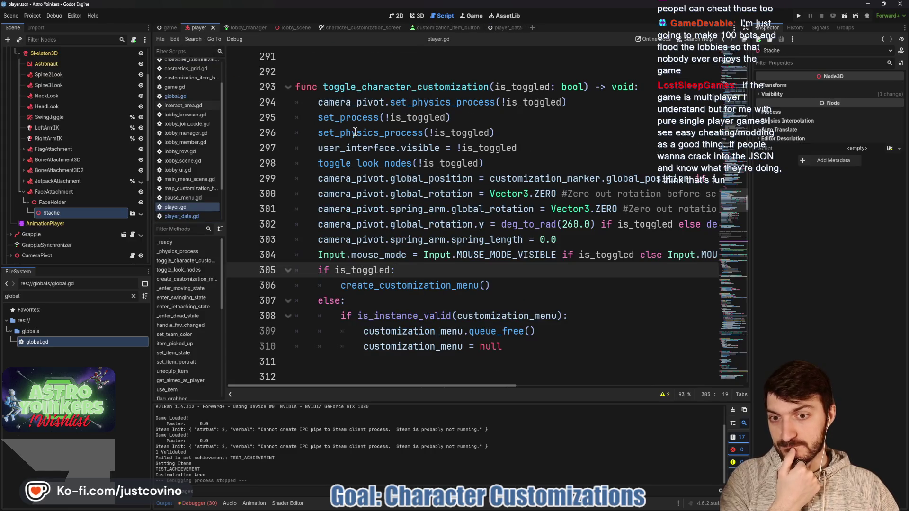
pyautogui.scroll(3, 136, 66)
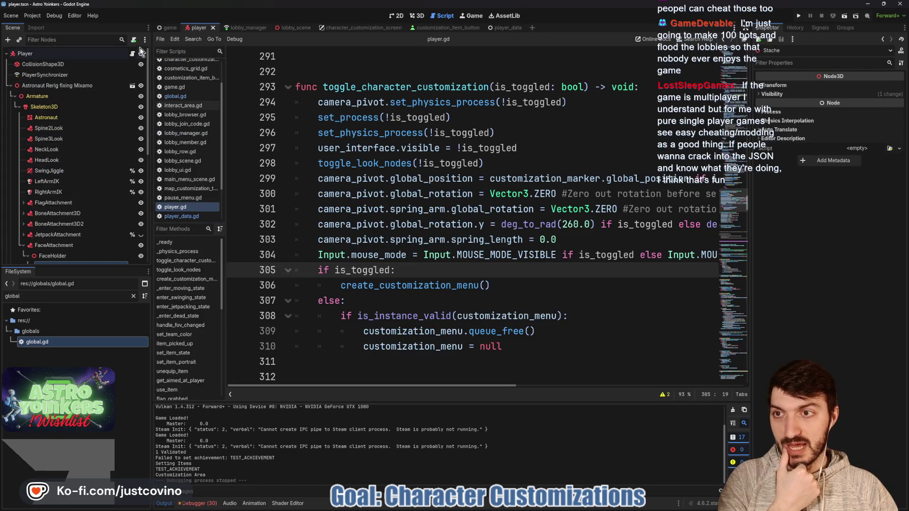
pyautogui.scroll(14, 391, 168)
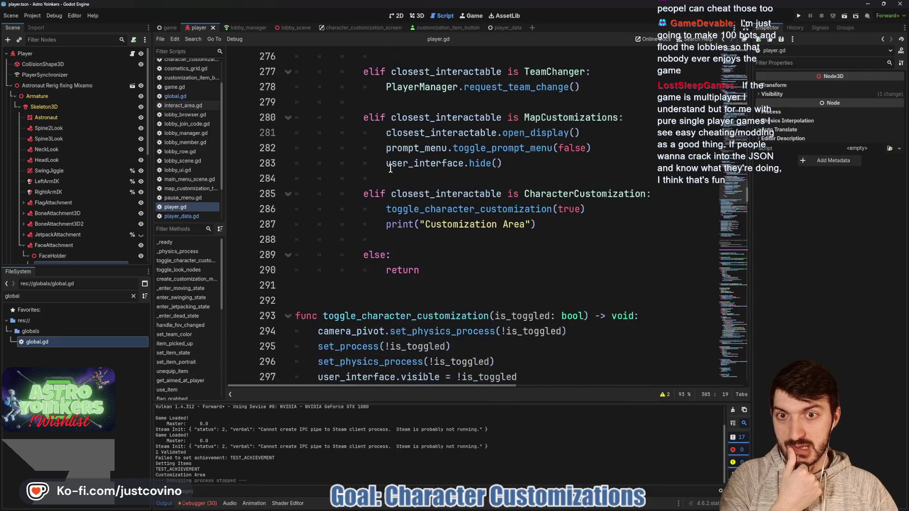
pyautogui.scroll(3, 390, 168)
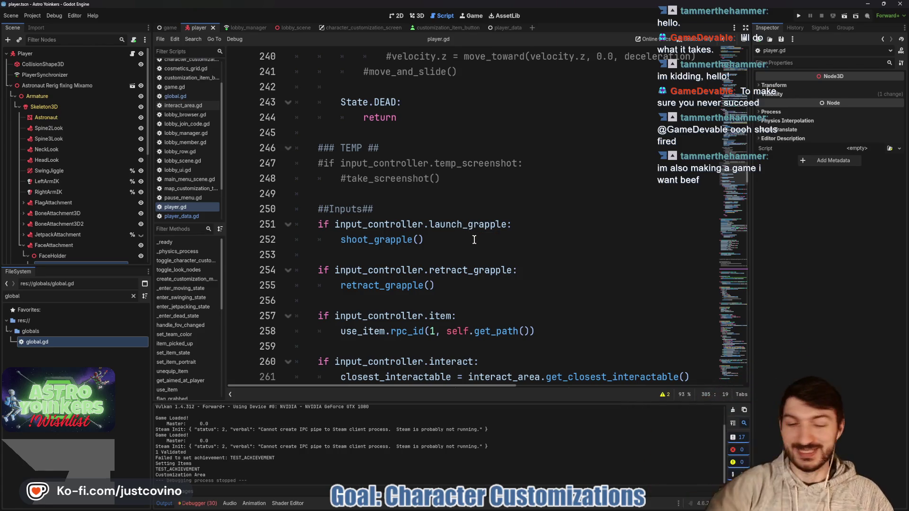
pyautogui.click(499, 272)
pyautogui.click(491, 298)
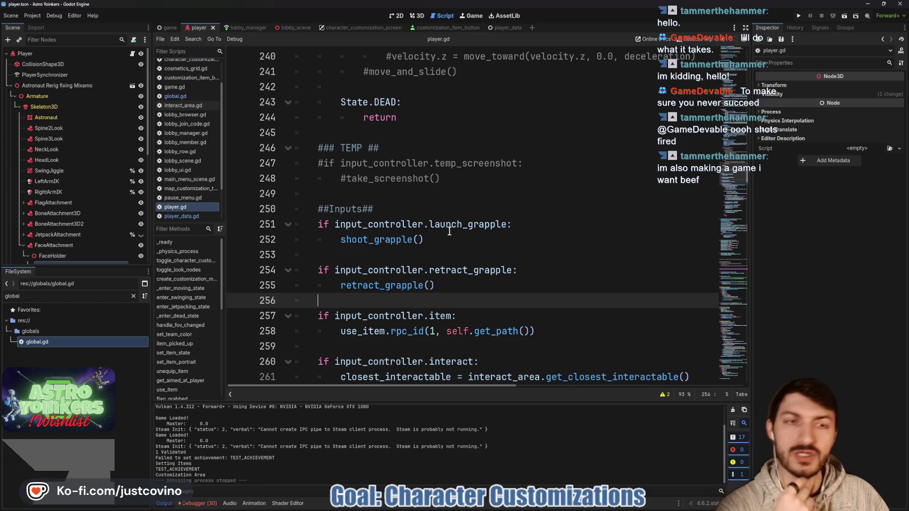
pyautogui.moveTo(448, 230)
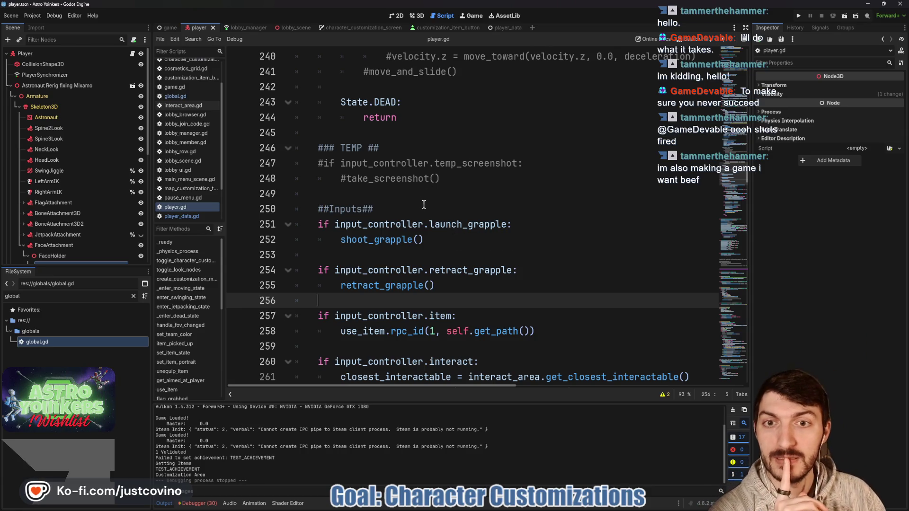
pyautogui.scroll(8, 426, 227)
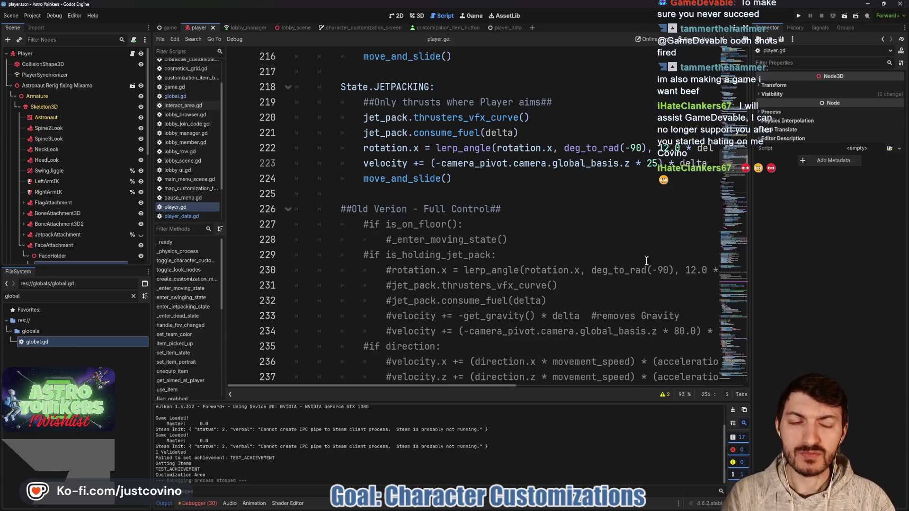
pyautogui.scroll(-20, 646, 261)
pyautogui.scroll(-20, 518, 266)
pyautogui.scroll(-20, 518, 266)
pyautogui.scroll(-6, 518, 266)
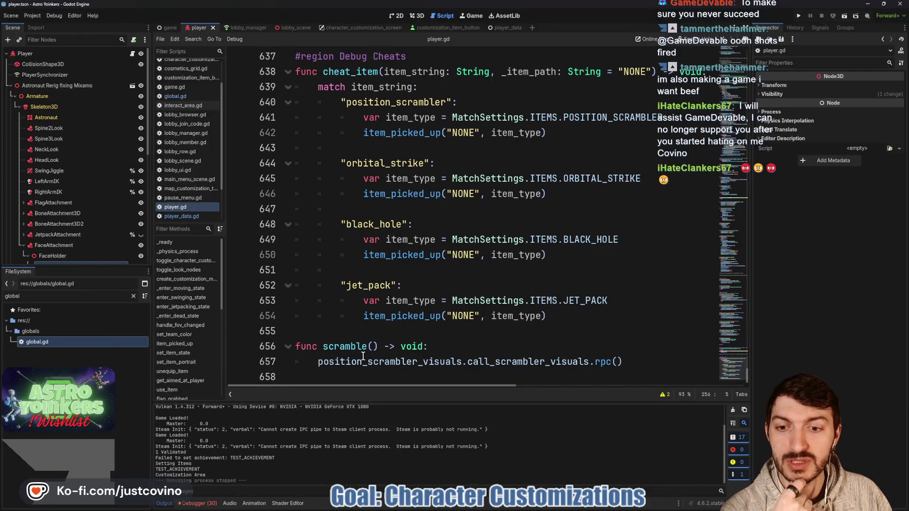
pyautogui.click(278, 364)
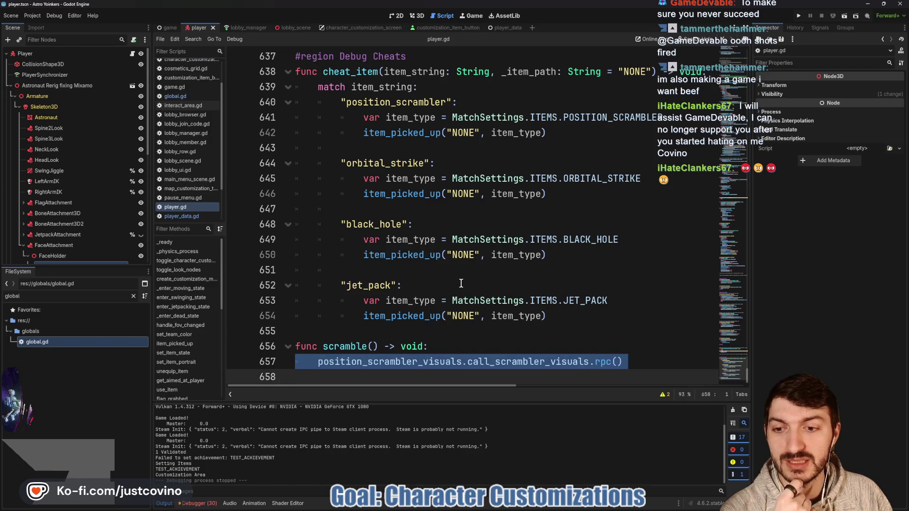
pyautogui.scroll(20, 376, 289)
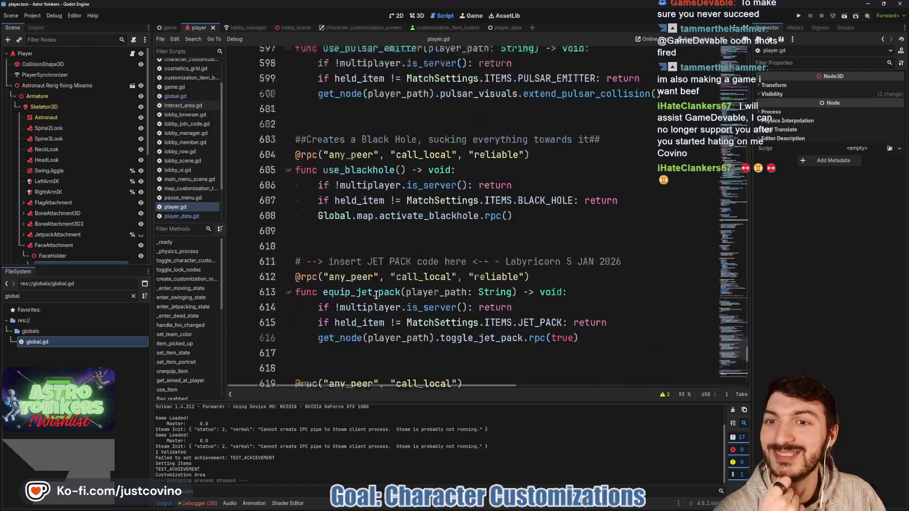
pyautogui.scroll(10, 379, 298)
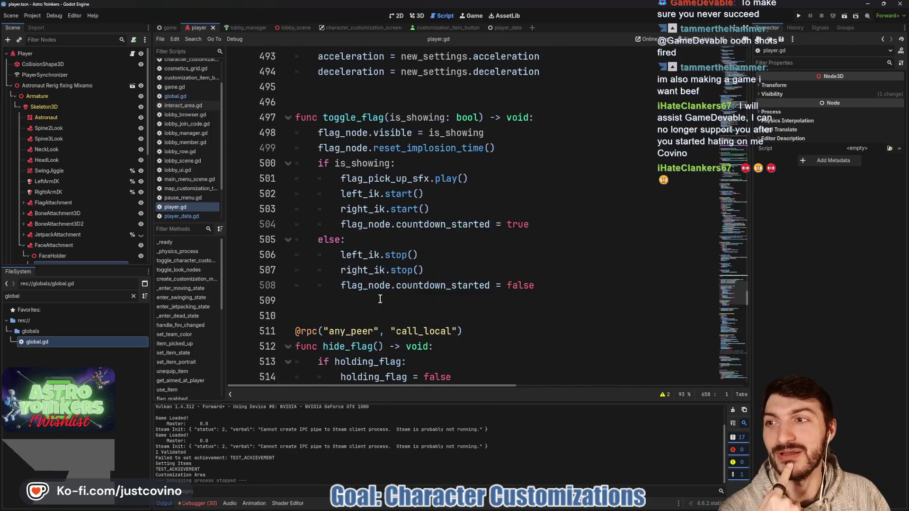
pyautogui.scroll(7, 380, 306)
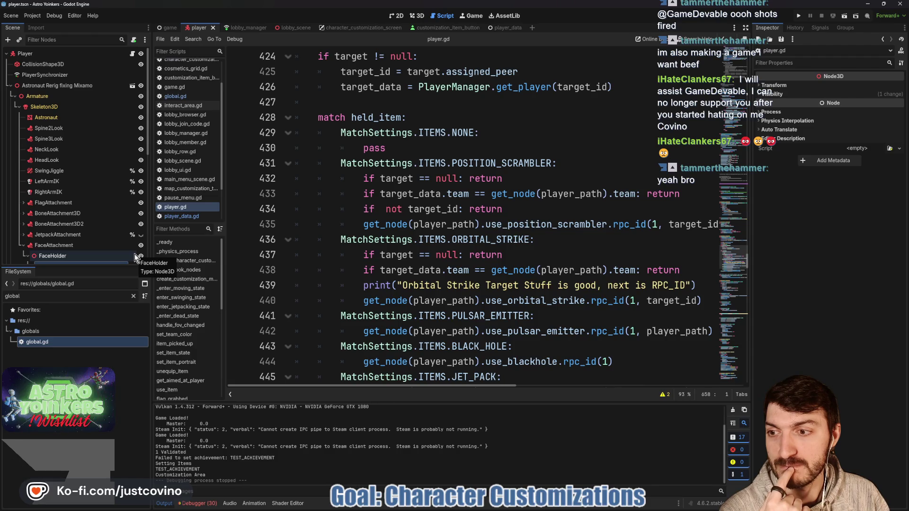
pyautogui.scroll(4, 373, 240)
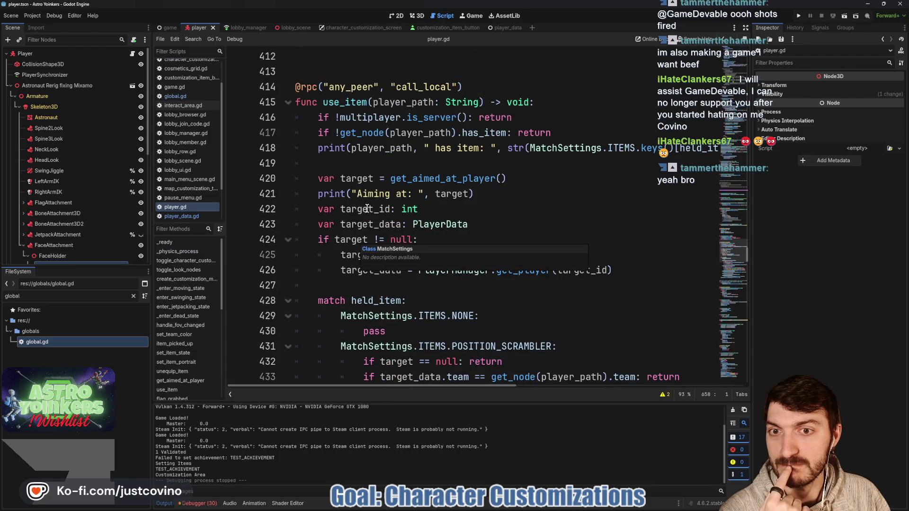
pyautogui.click(320, 164)
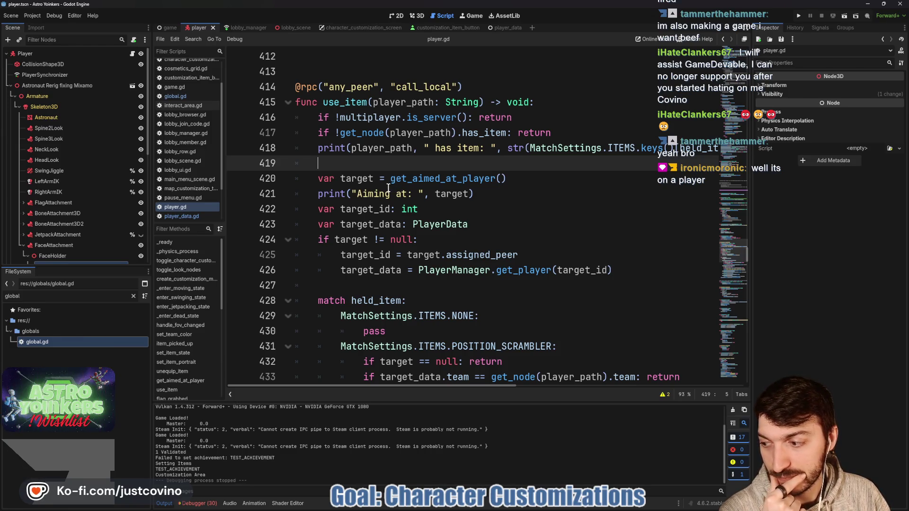
pyautogui.scroll(15, 386, 186)
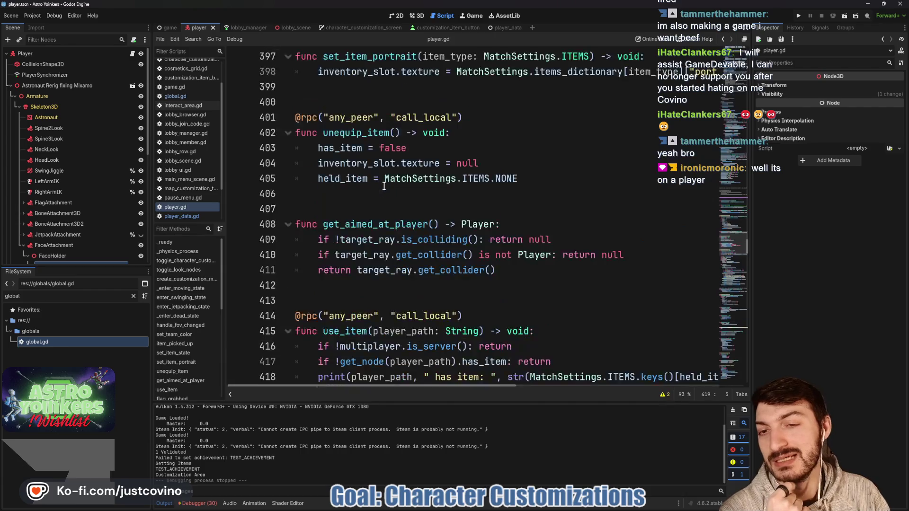
pyautogui.scroll(17, 382, 186)
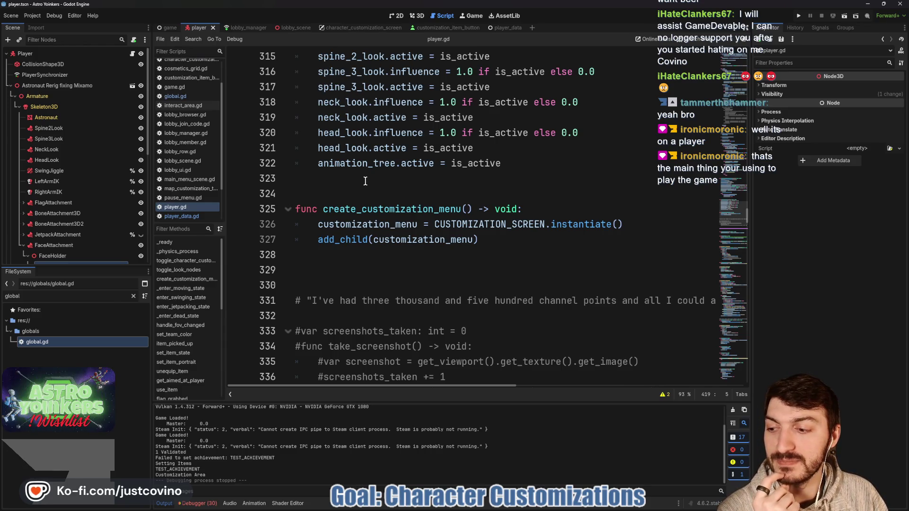
pyautogui.scroll(1, 365, 181)
pyautogui.scroll(9, 365, 181)
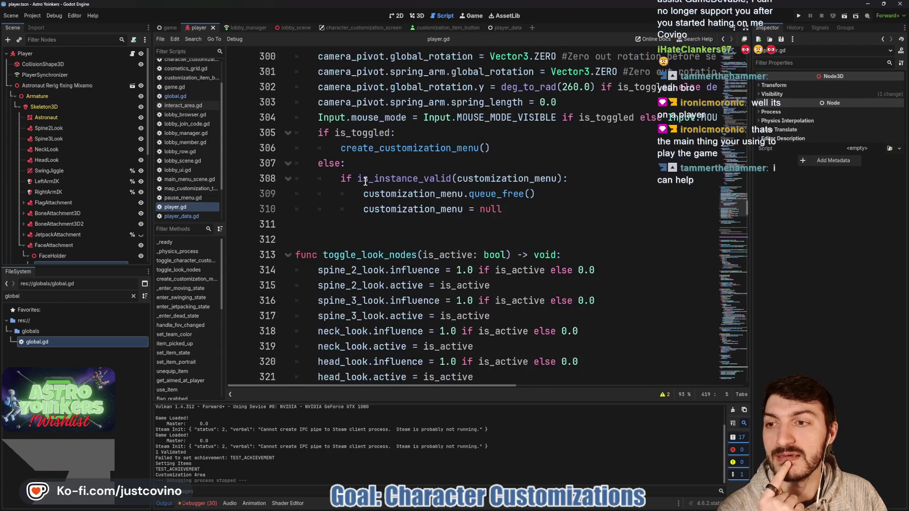
pyautogui.scroll(6, 365, 182)
pyautogui.scroll(9, 364, 181)
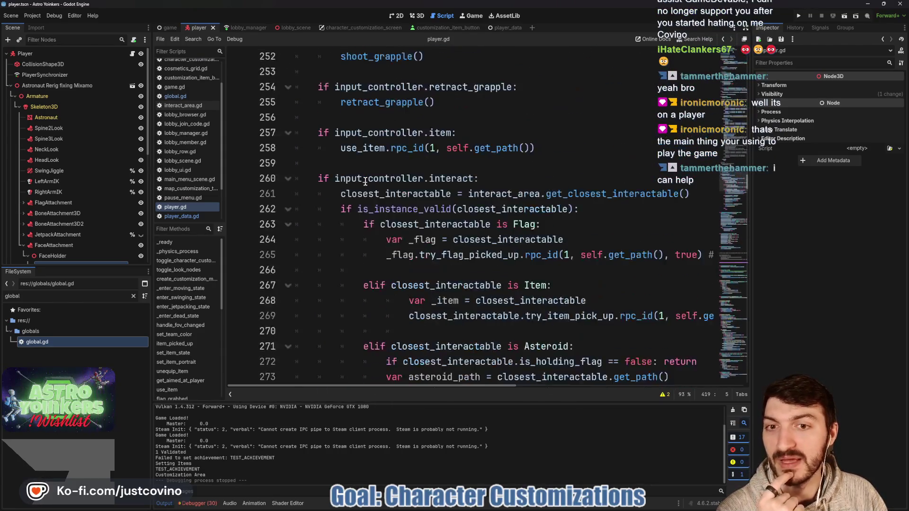
pyautogui.scroll(11, 365, 182)
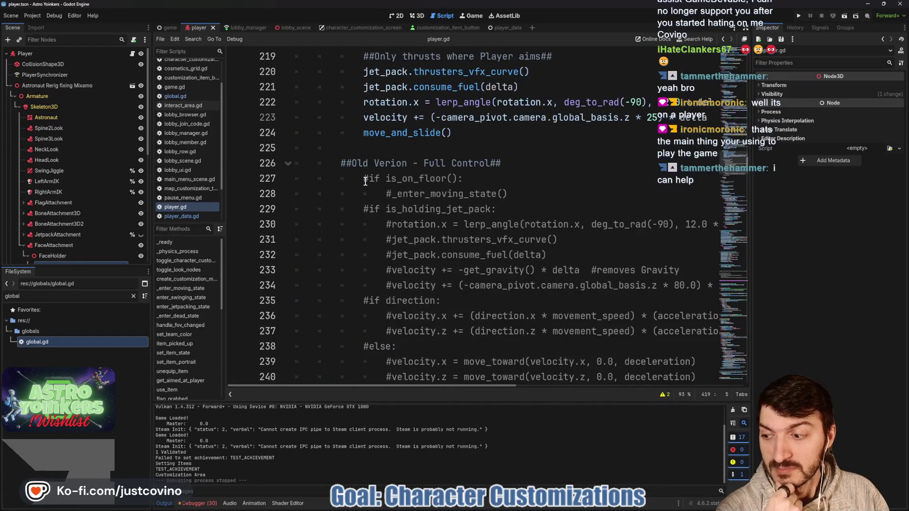
pyautogui.scroll(5, 374, 180)
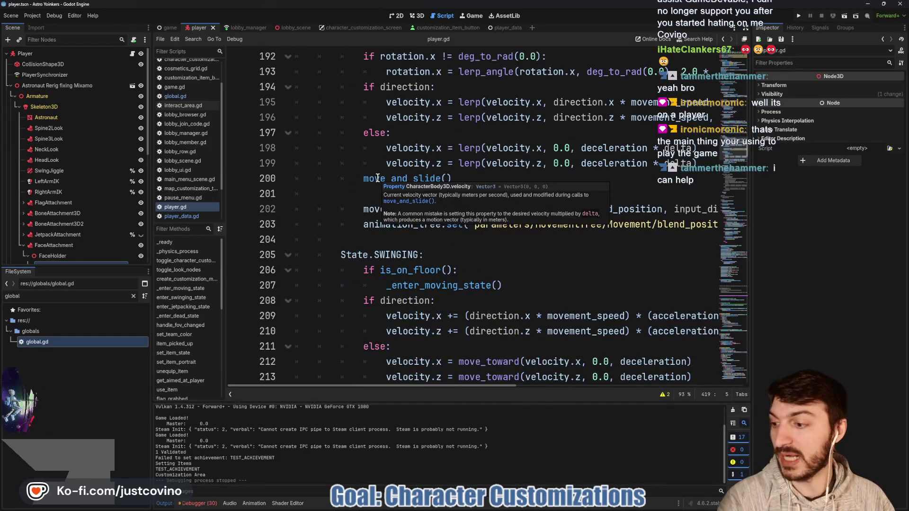
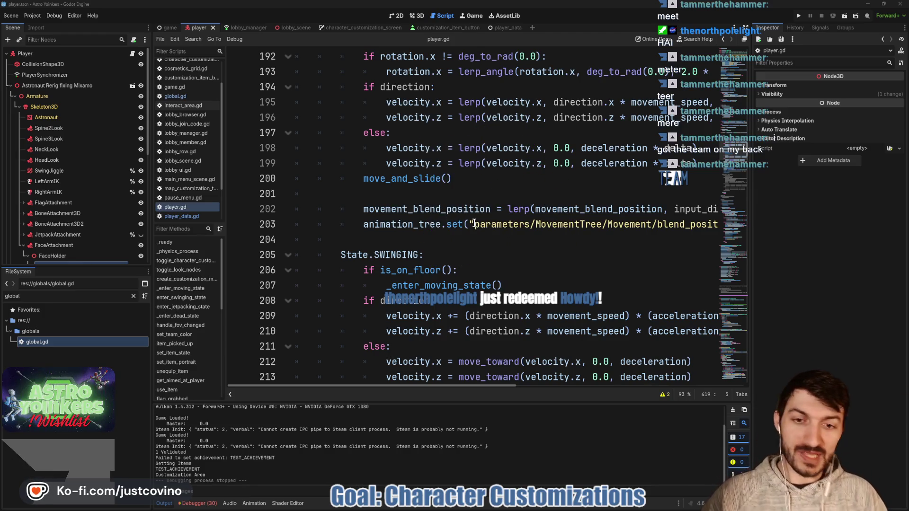
# - Put the caret on the empty line 204 below State.SWINGING in player.gd
pyautogui.click(432, 249)
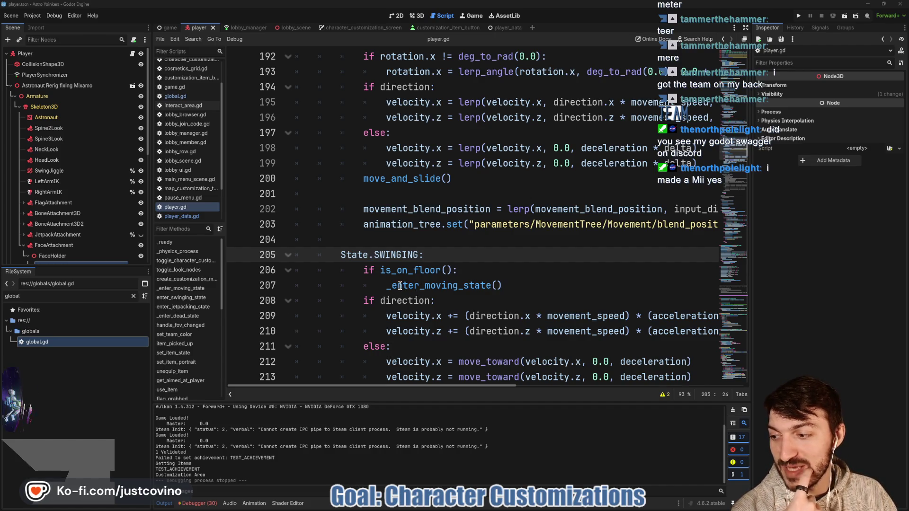
pyautogui.moveTo(399, 286)
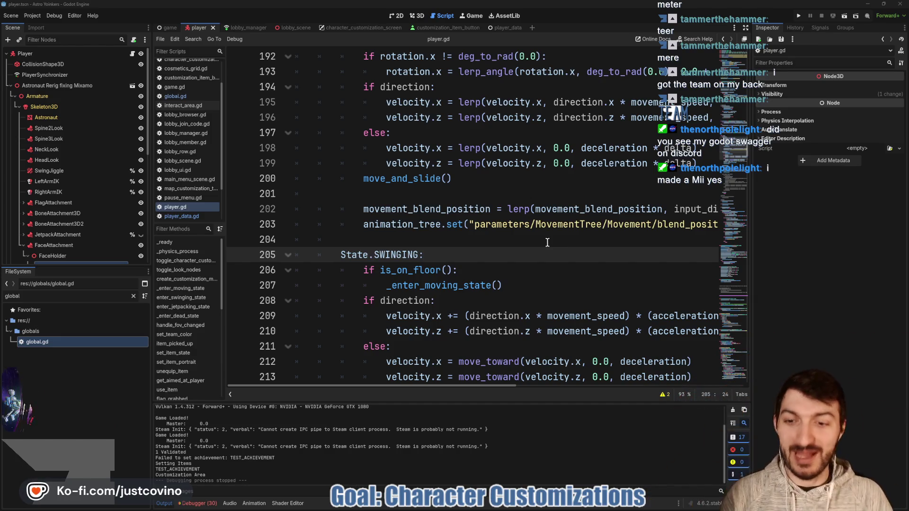
pyautogui.click(448, 238)
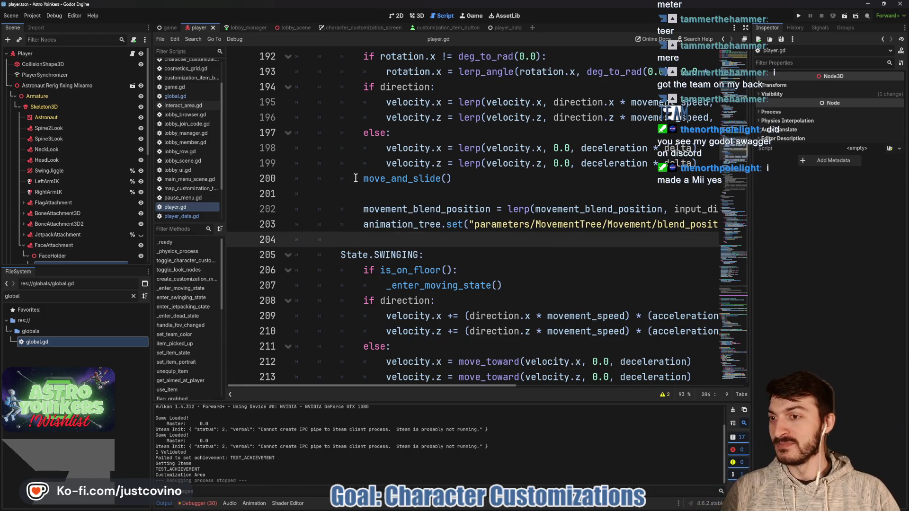
pyautogui.scroll(-1, 452, 189)
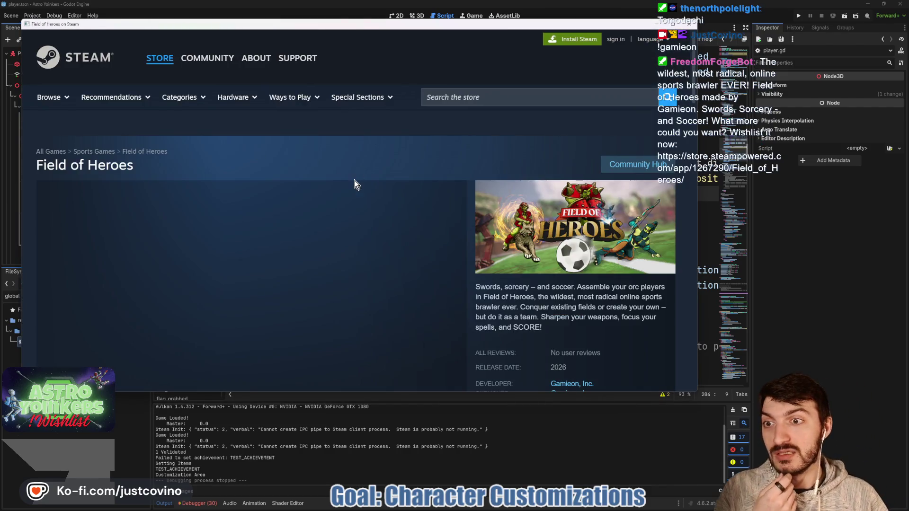
# - View the green arena, desert sandworm and lava arena screenshots, then hide the store page
pyautogui.scroll(-3, 346, 185)
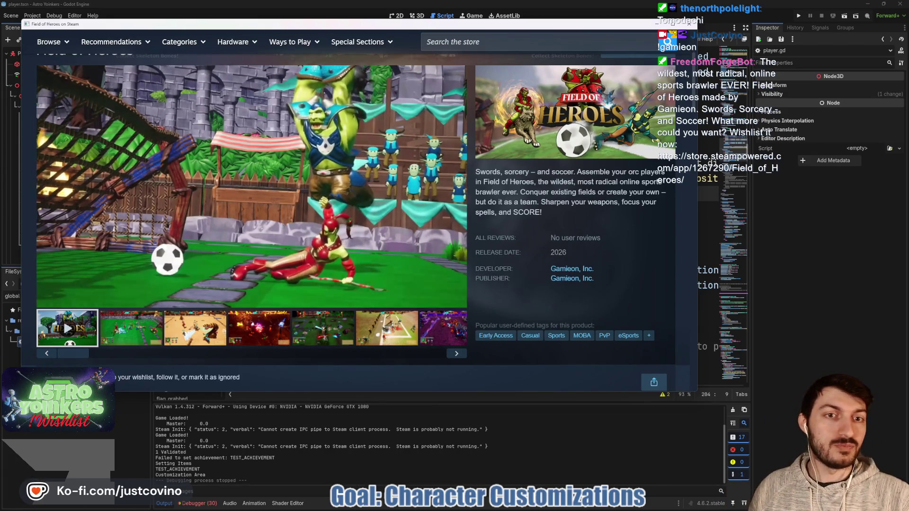
pyautogui.click(136, 328)
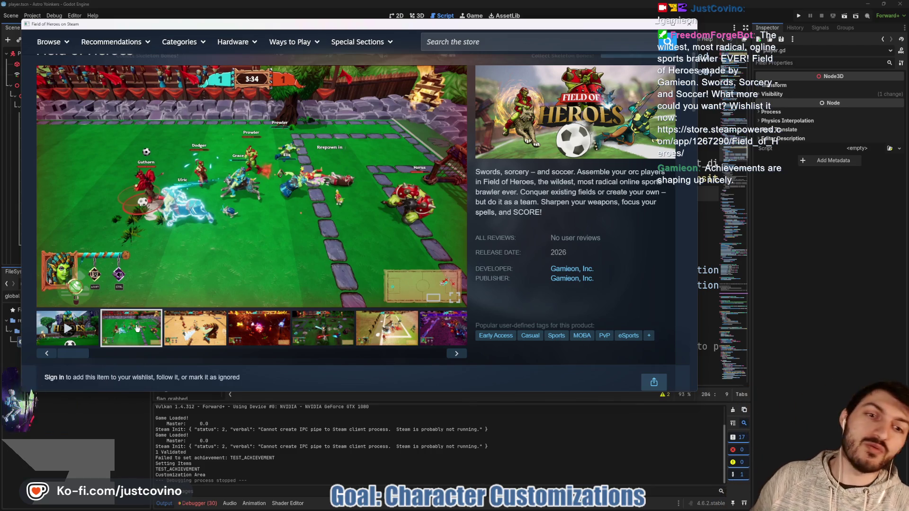
pyautogui.click(213, 336)
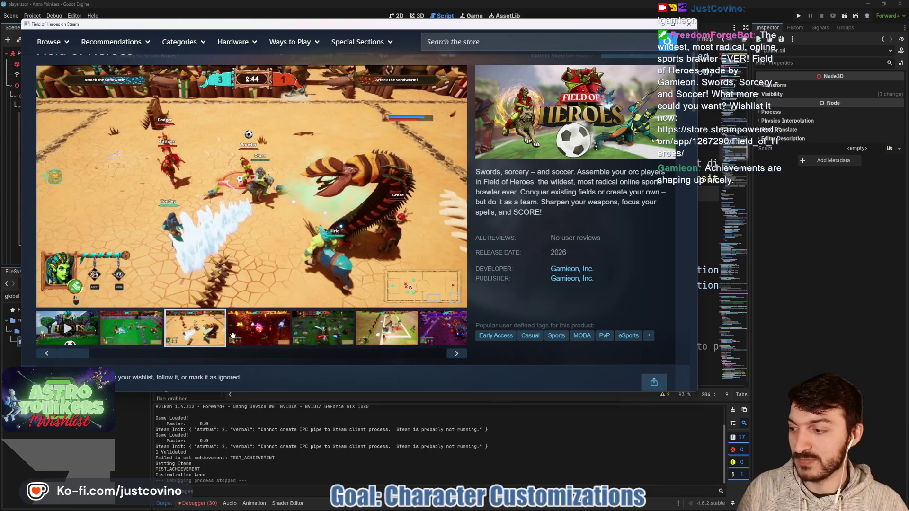
pyautogui.click(232, 334)
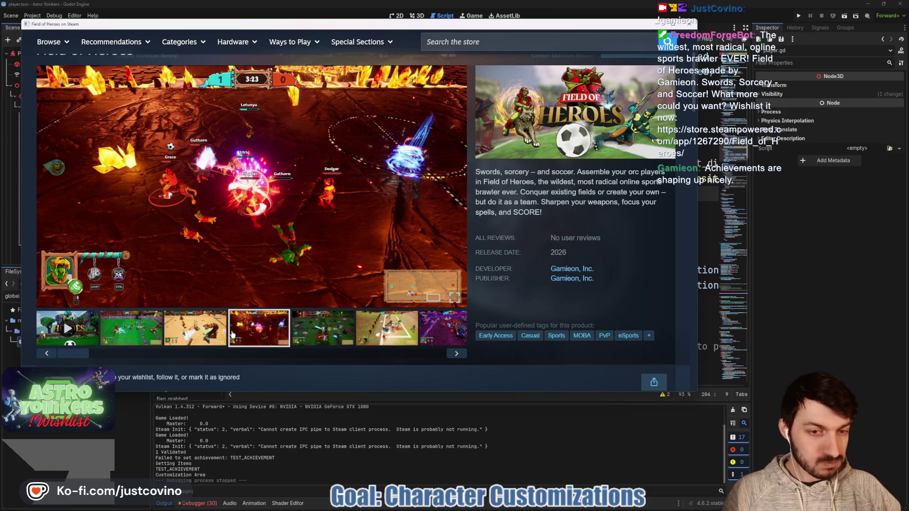
pyautogui.click(131, 328)
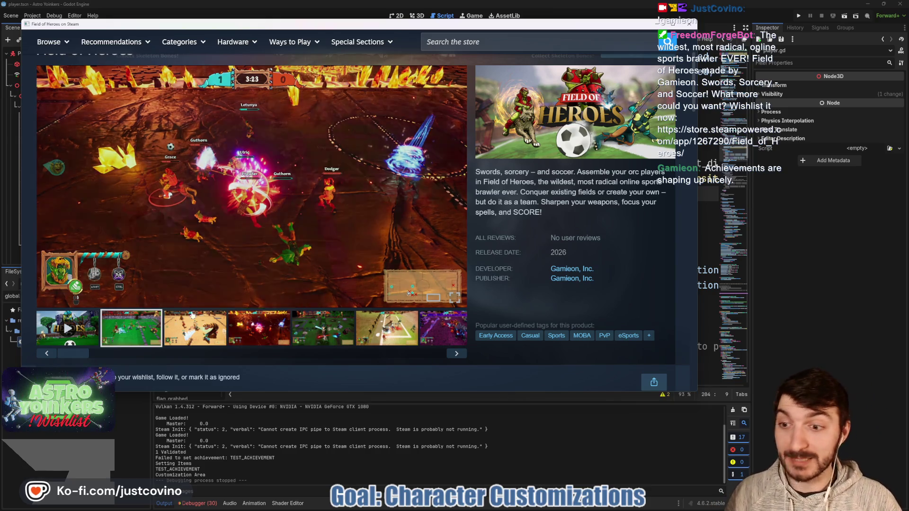
pyautogui.hotkey('alt', 'Tab')
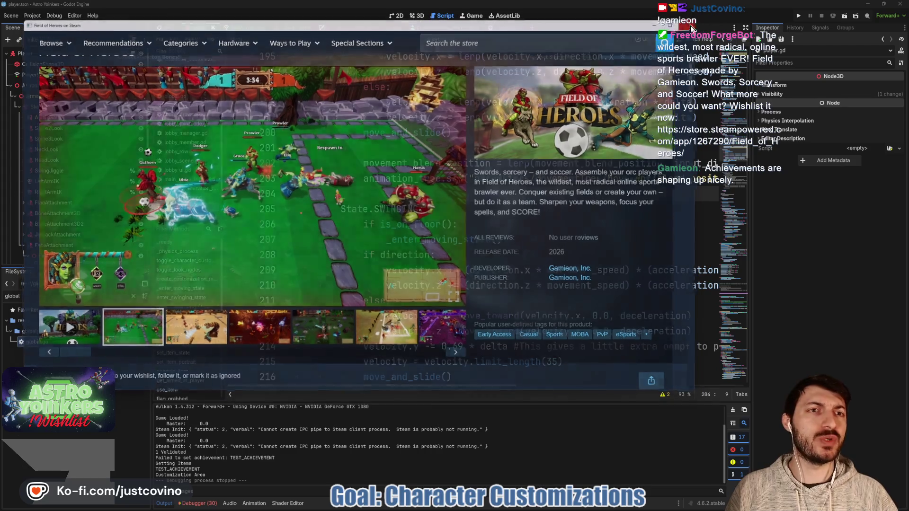
pyautogui.click(554, 204)
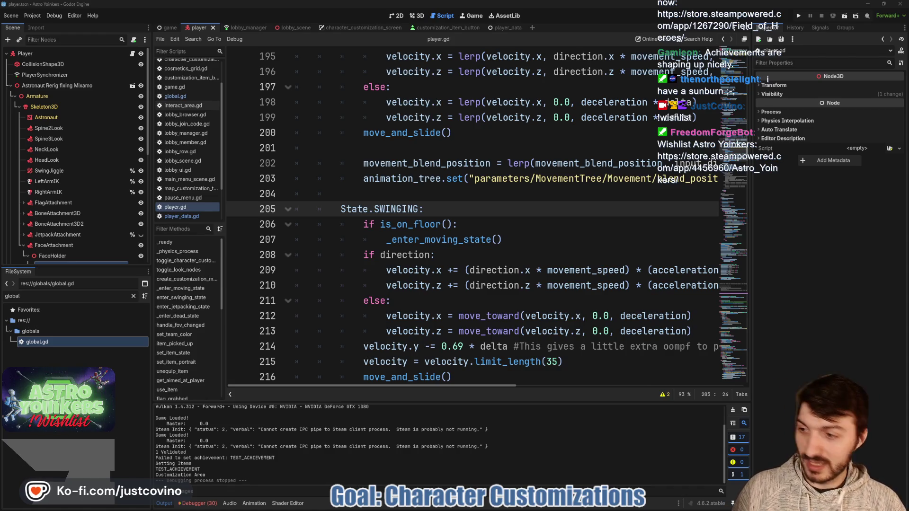
pyautogui.click(482, 197)
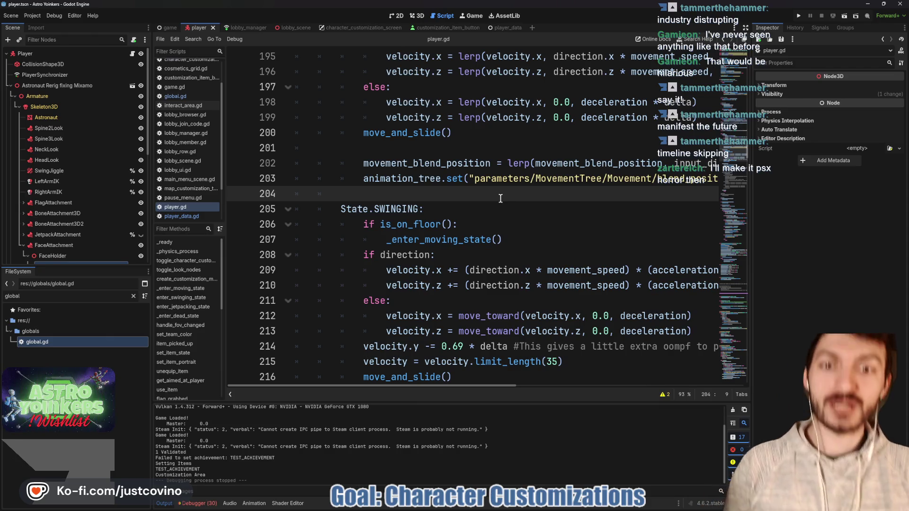
# - Save the Player scene and player.gd script with the caret after State.SWINGING
pyautogui.click(500, 182)
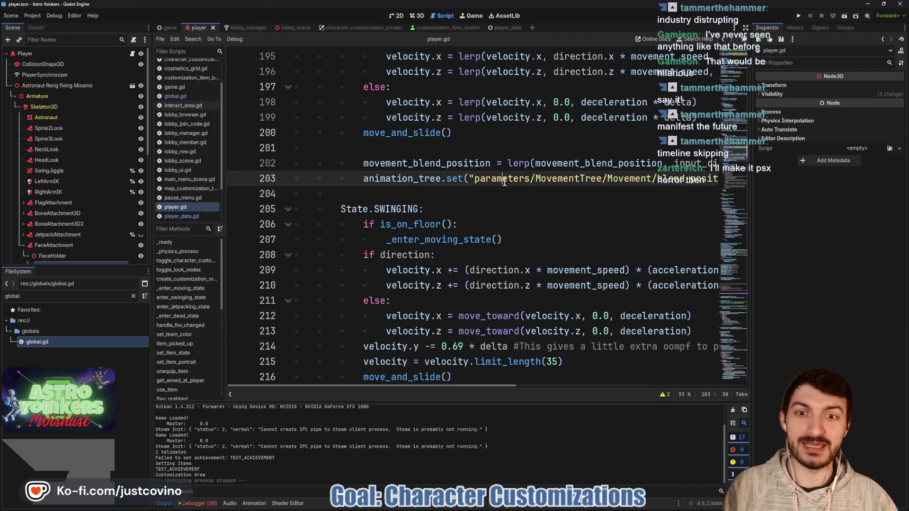
pyautogui.click(485, 203)
pyautogui.hotkey('ctrl', 's')
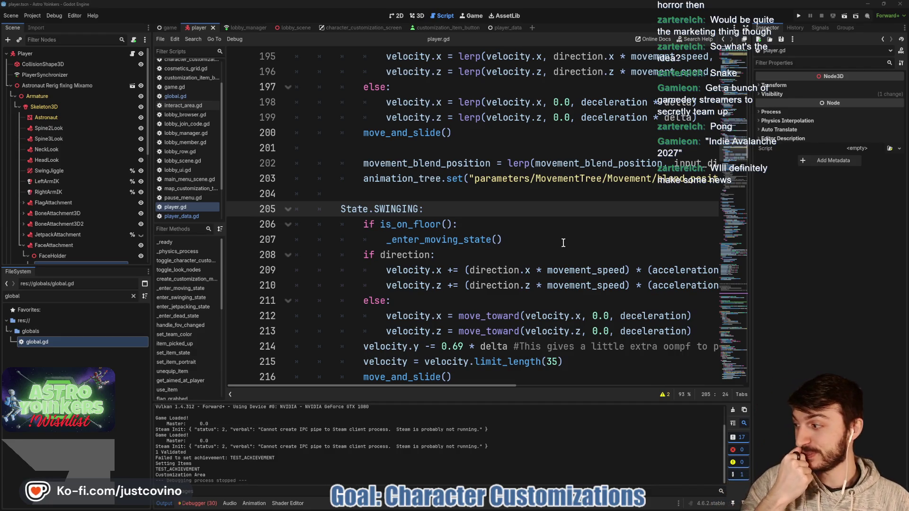
# - Close the is_on_floor documentation popup and scroll down to the State.JETPACKING branch
pyautogui.moveTo(384, 216)
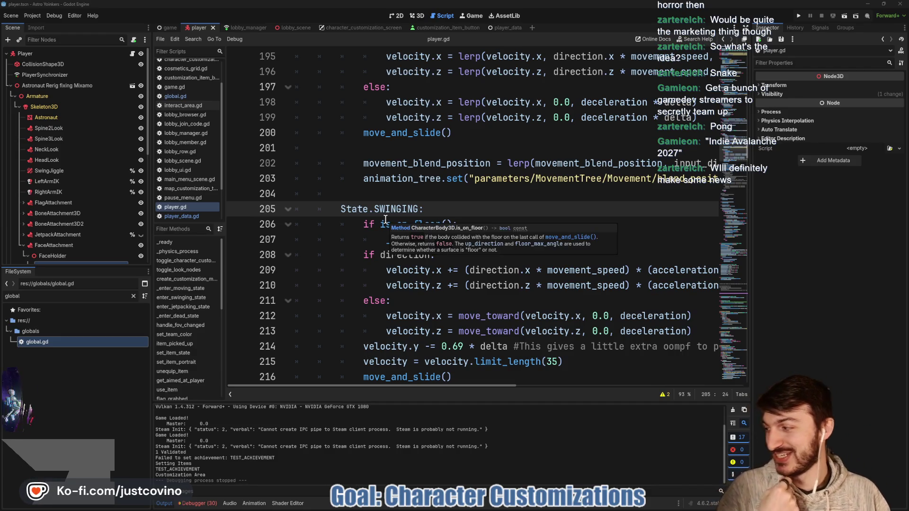
pyautogui.click(439, 195)
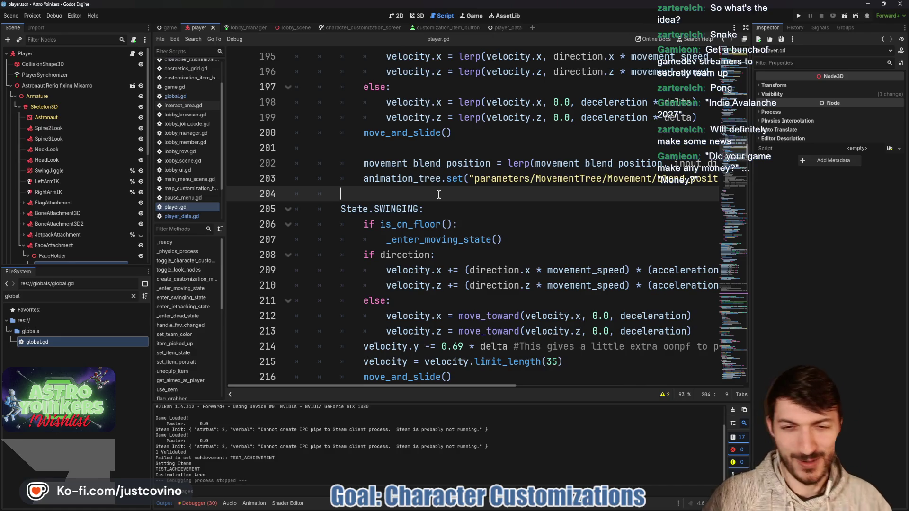
pyautogui.scroll(-5, 457, 205)
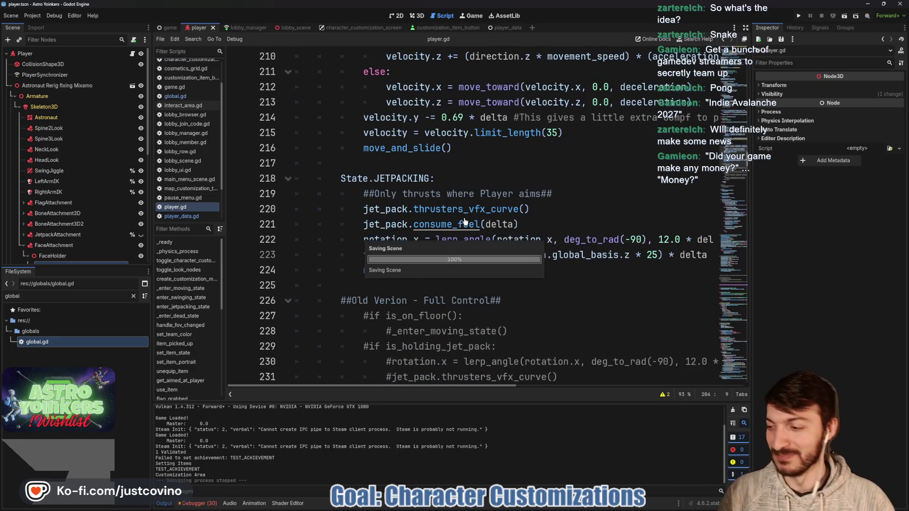
pyautogui.scroll(-2, 425, 235)
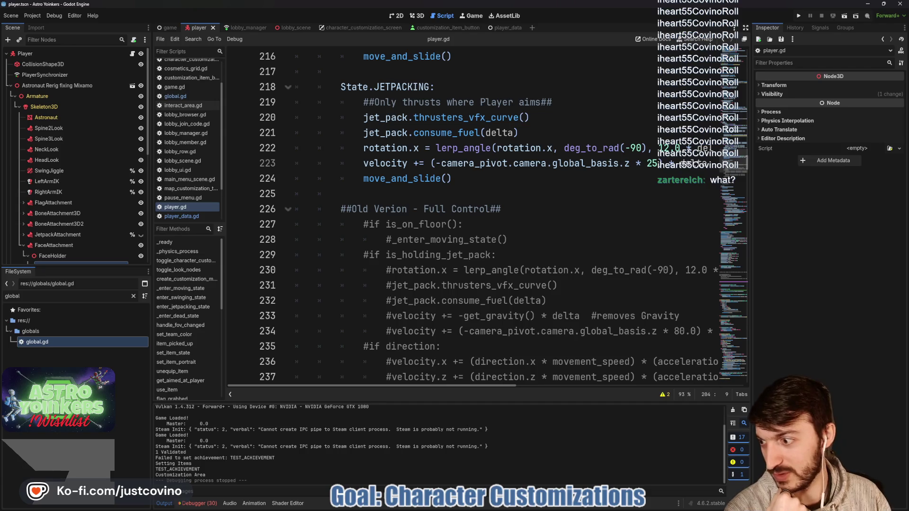
pyautogui.hotkey('alt', 'Tab')
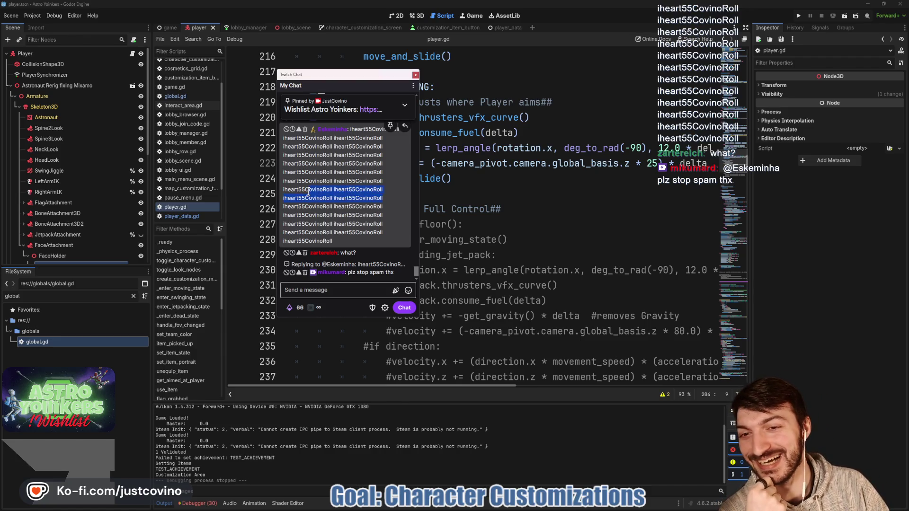
pyautogui.scroll(3, 385, 198)
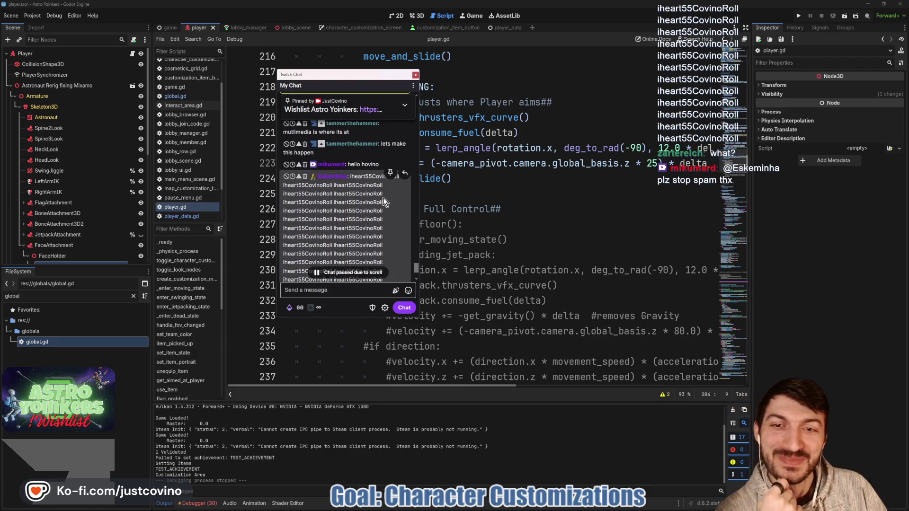
pyautogui.scroll(-3, 336, 185)
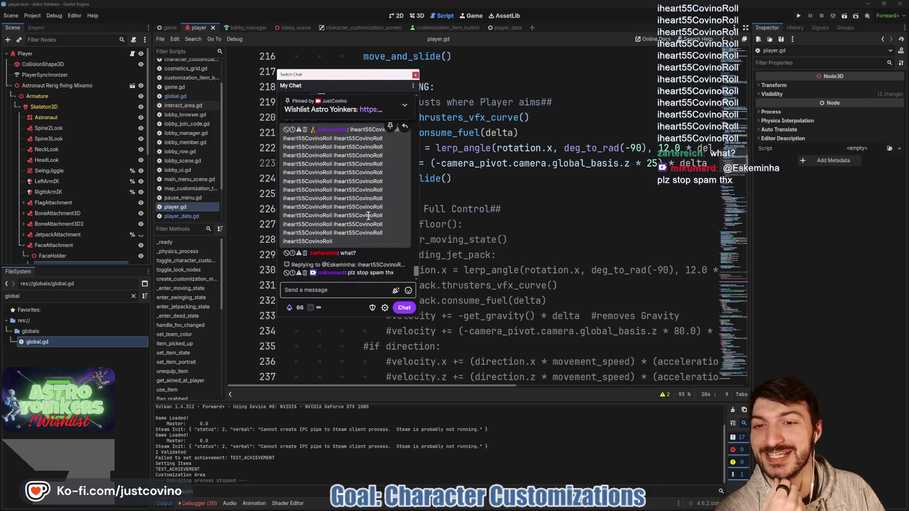
pyautogui.scroll(2, 351, 207)
pyautogui.scroll(-2, 352, 205)
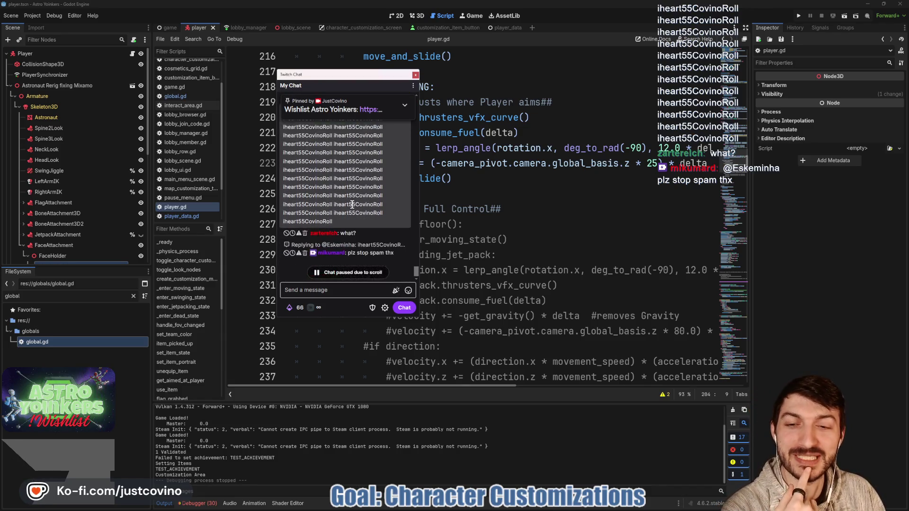
pyautogui.click(415, 75)
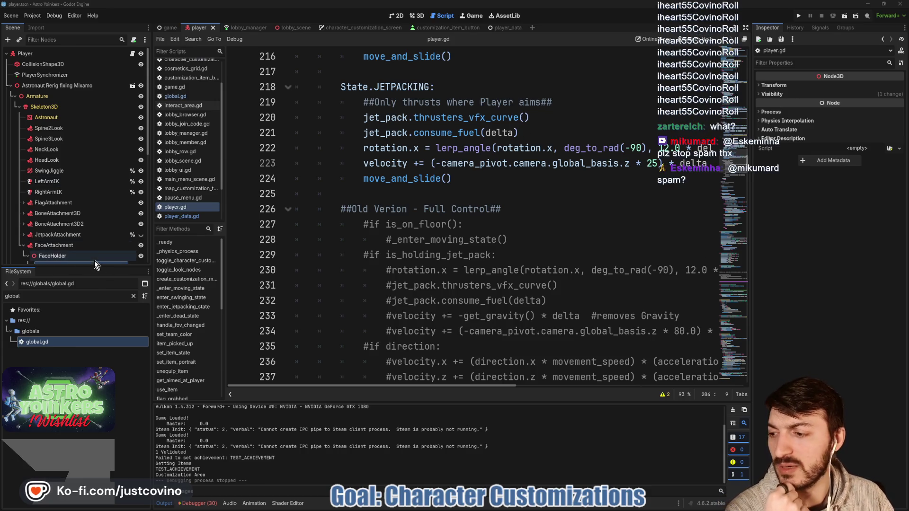
# - Show the Stache child under FaceHolder in the Scene dock and place the caret on line 225
pyautogui.scroll(-2, 95, 258)
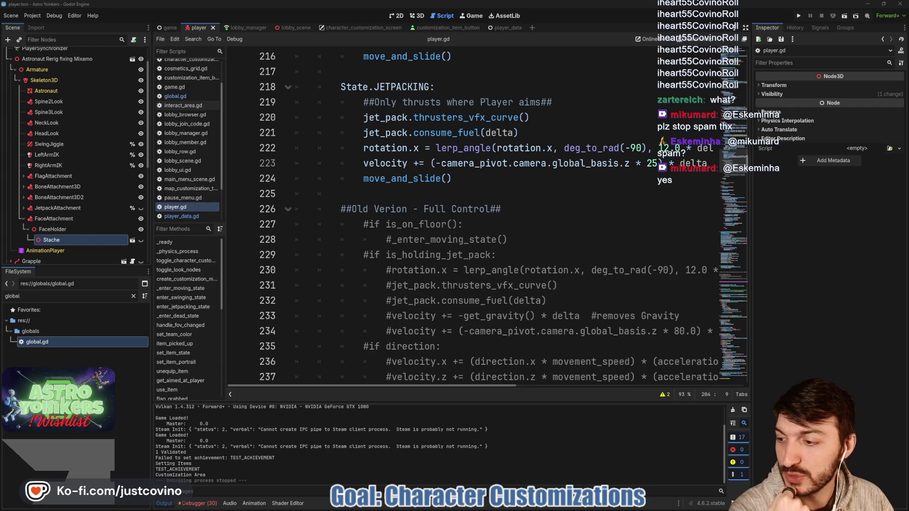
pyautogui.click(422, 191)
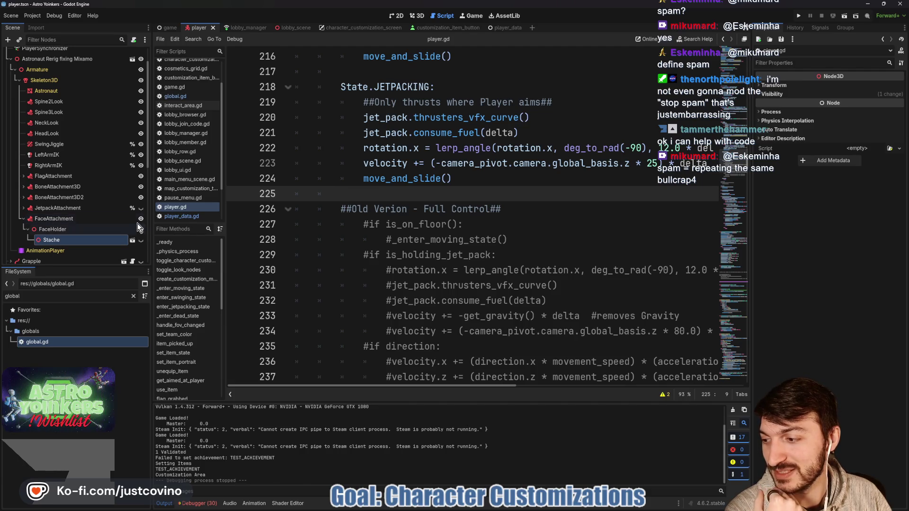
pyautogui.hotkey('alt', 'Tab')
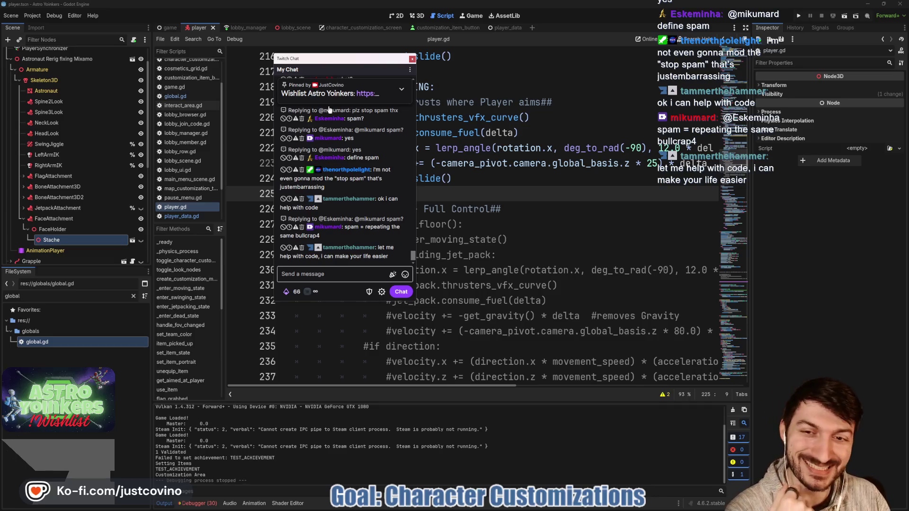
pyautogui.tripleClick(299, 183)
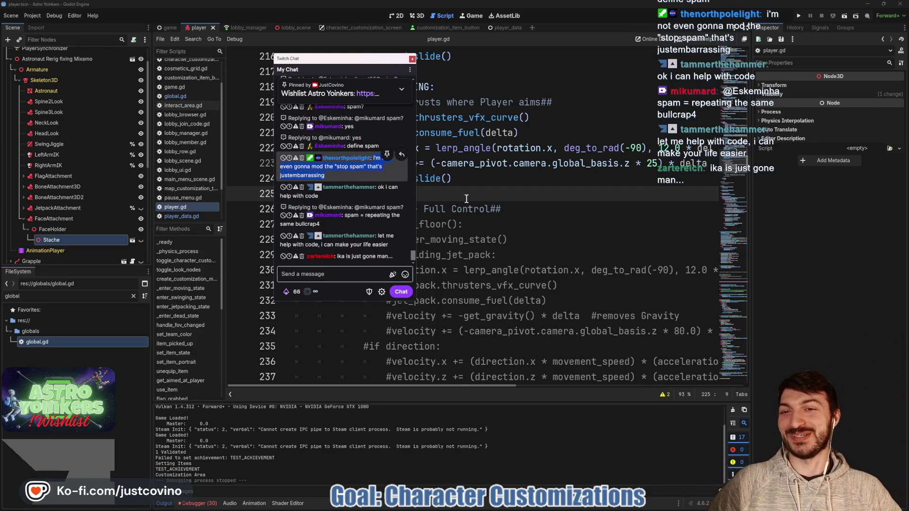
pyautogui.click(348, 154)
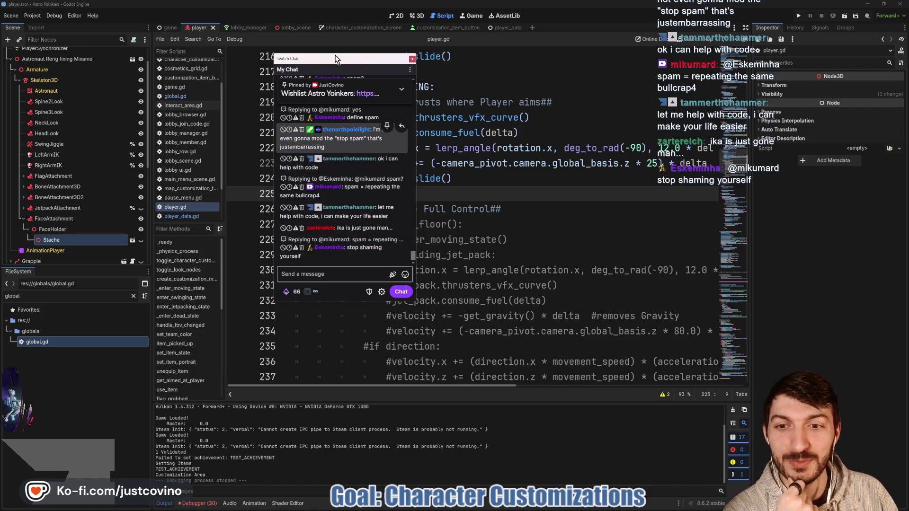
pyautogui.moveTo(330, 54); pyautogui.dragTo(0, 71)
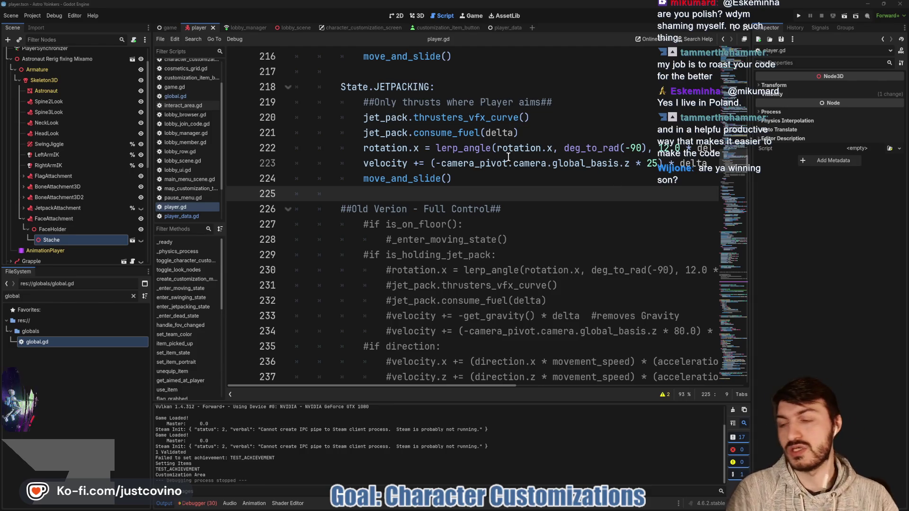
# - Select FaceHolder to show it in the Inspector and draw a yellow arrow pointing at it
pyautogui.click(52, 229)
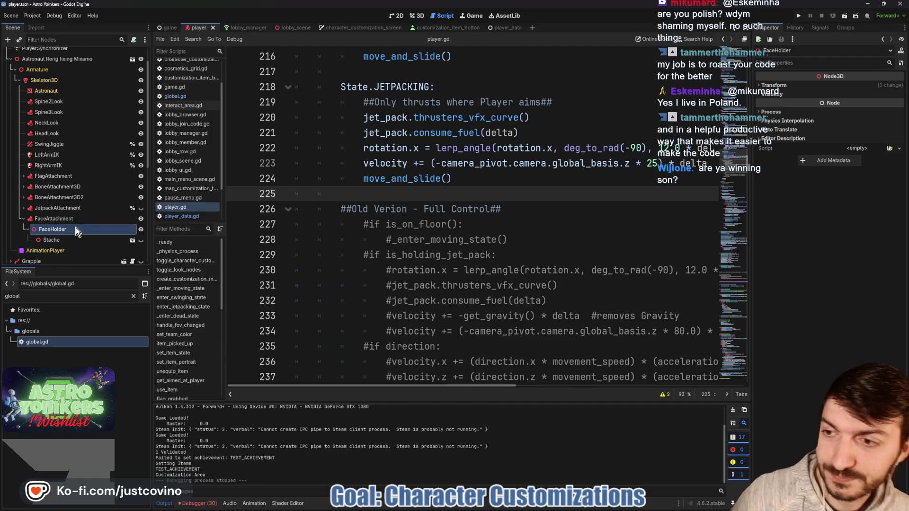
pyautogui.moveTo(133, 229)
pyautogui.mouseDown()
pyautogui.moveTo(228, 226)
pyautogui.moveTo(224, 218)
pyautogui.mouseUp()
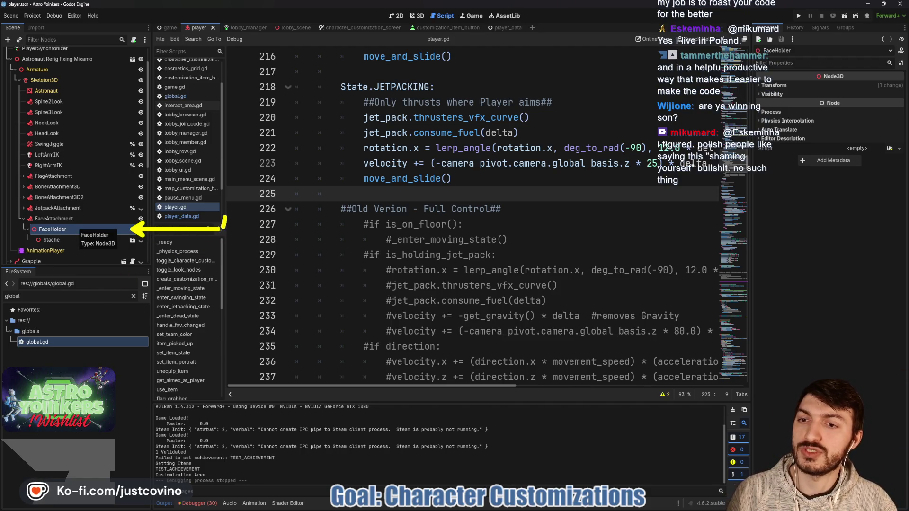